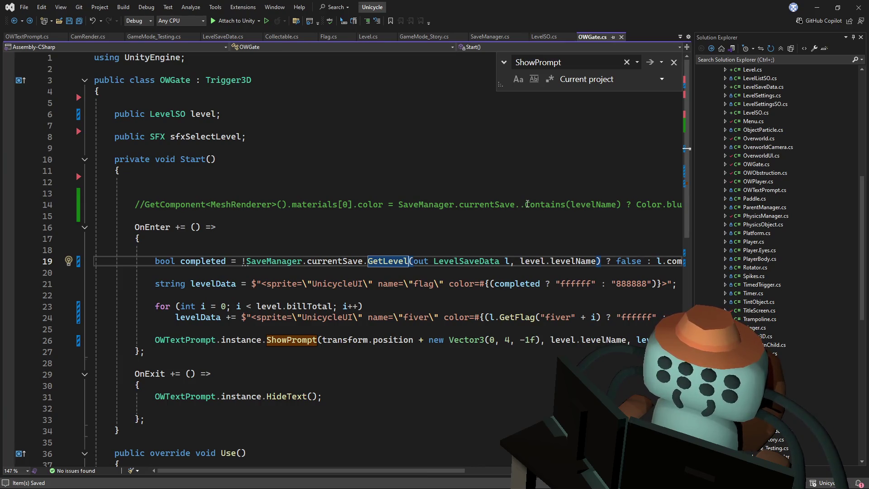
Inspect GetLevel's definition and its levelStatuses loop, then return to the OWGate call
{"action": "mouse_move", "coordinate": [373, 471]}
{"action": "left_mouse_down"}
{"action": "mouse_move", "coordinate": [440, 472]}
{"action": "mouse_move", "coordinate": [389, 472]}
{"action": "left_mouse_up"}
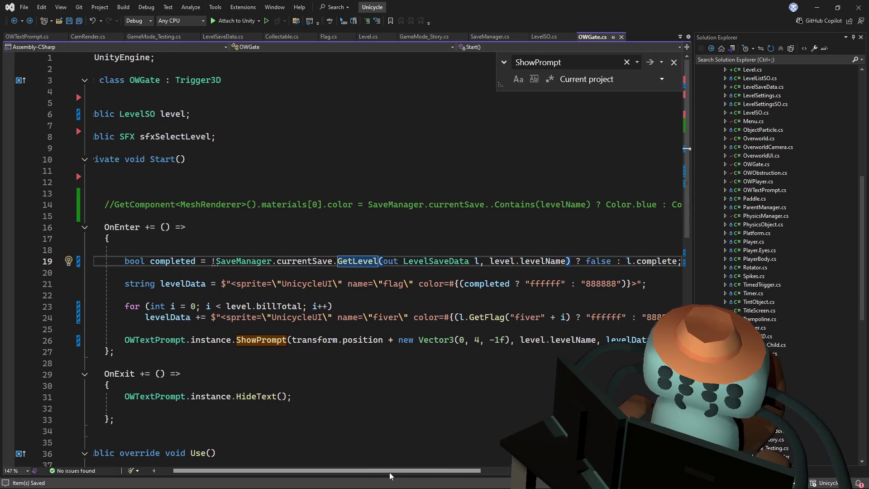
{"action": "left_click", "coordinate": [371, 239]}
{"action": "left_click", "coordinate": [369, 261], "text": "ctrl"}
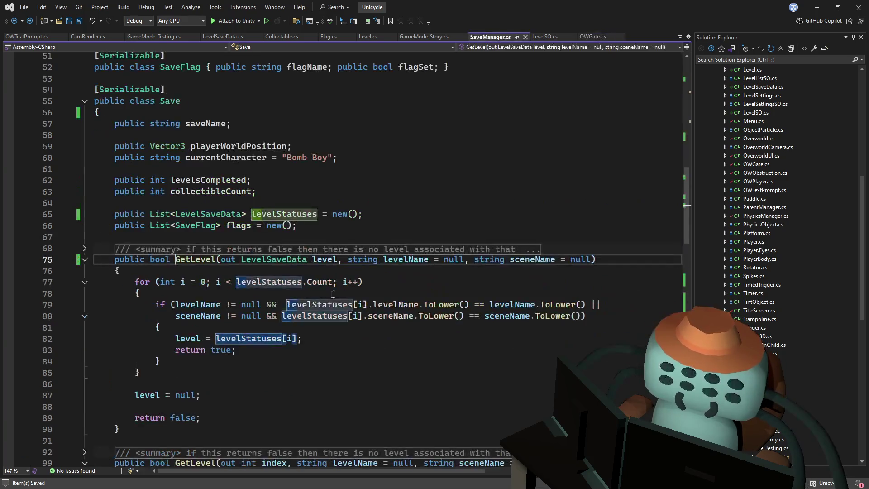
{"action": "left_click", "coordinate": [255, 389]}
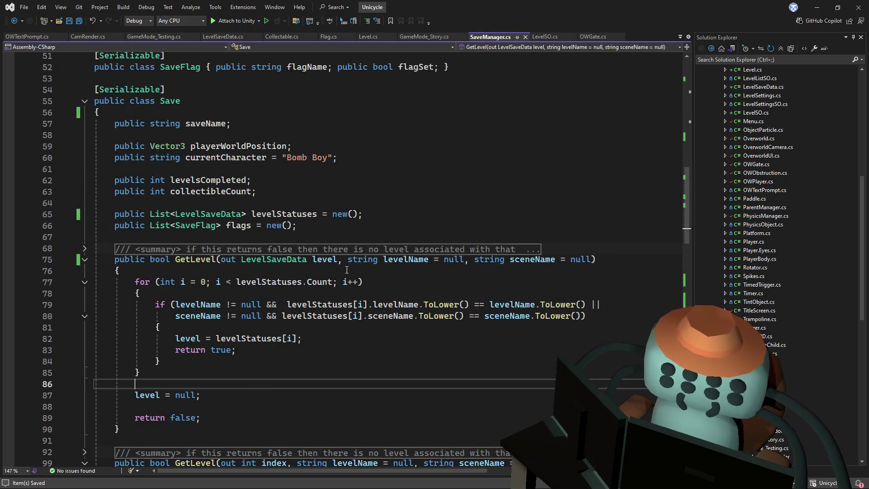
{"action": "left_click", "coordinate": [265, 281]}
{"action": "key", "text": "ctrl+minus"}
{"action": "key", "text": "ctrl+minus"}
{"action": "key", "text": "ctrl+minus"}
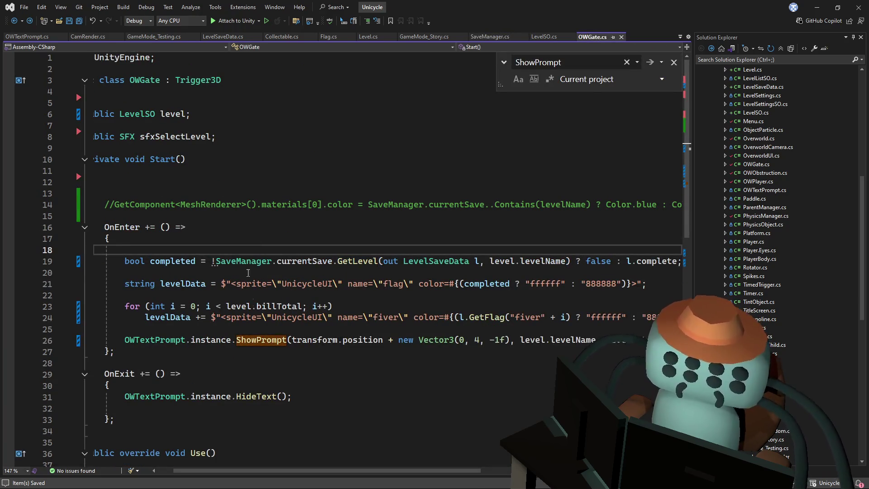
{"action": "scroll", "coordinate": [249, 470], "scroll_direction": "left", "scroll_amount": 2}
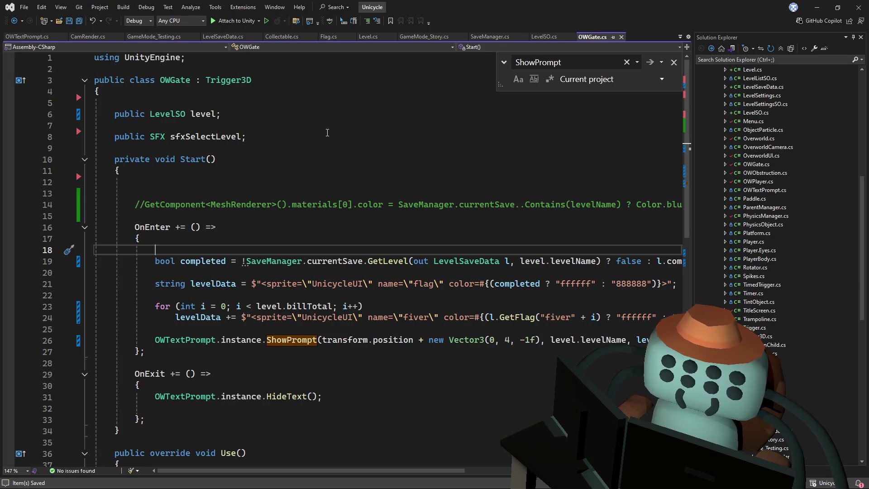
Review OWGate's level field and its Trigger3D base class
{"action": "left_click", "coordinate": [349, 131]}
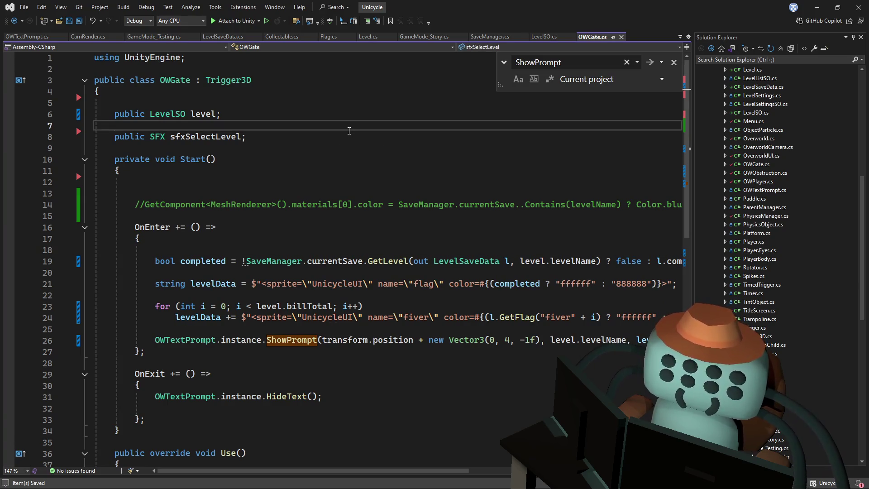
{"action": "key", "text": "Up"}
{"action": "key", "text": "Up"}
{"action": "key", "text": "Up"}
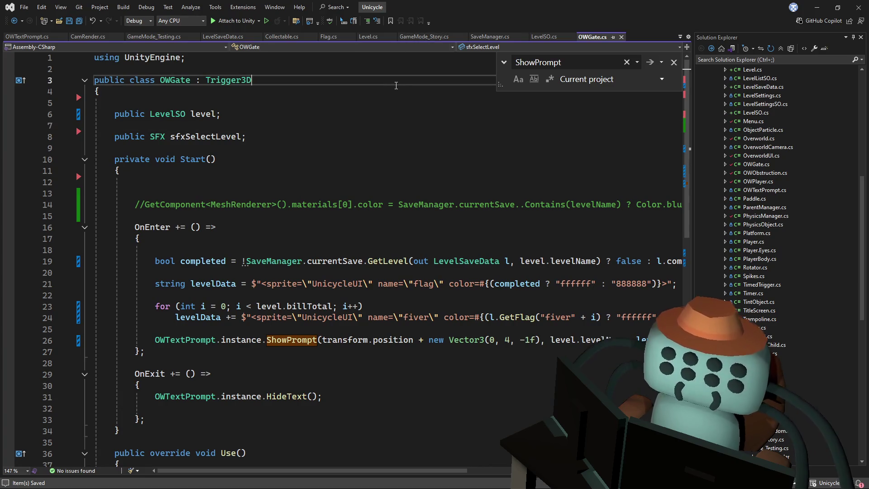
{"action": "double_click", "coordinate": [228, 80]}
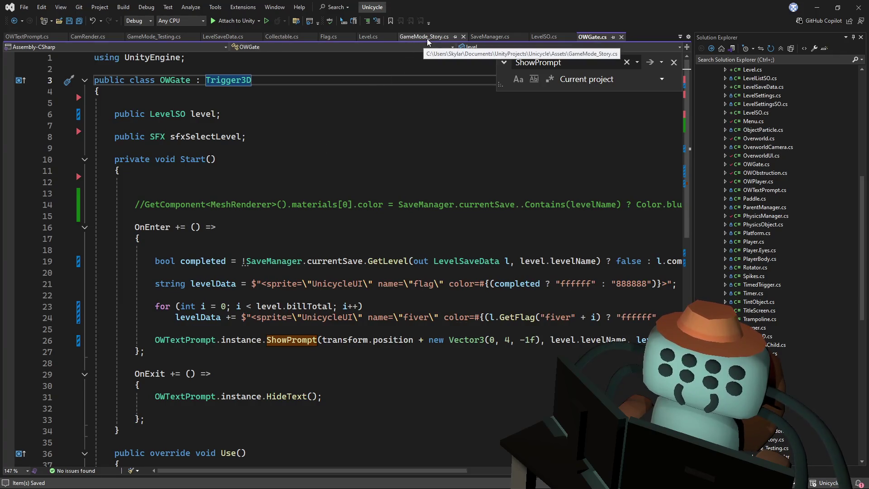
{"action": "left_click", "coordinate": [323, 109]}
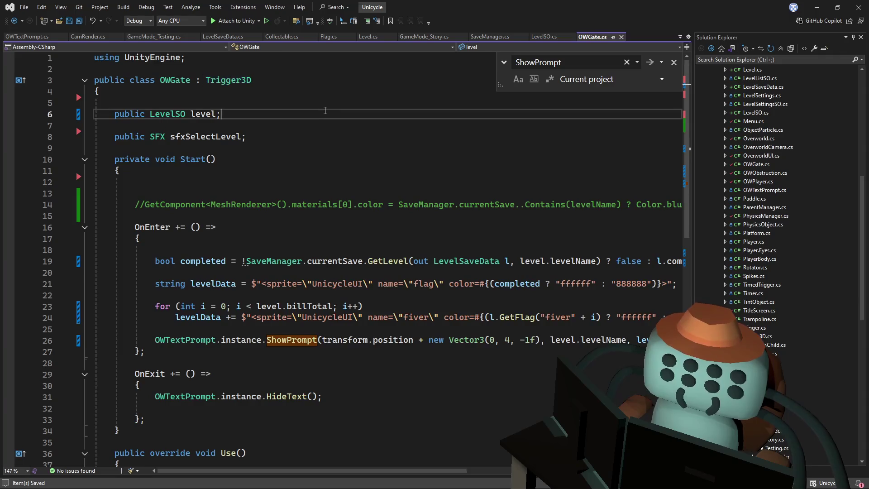
Search the code for 'game', then open GameManager.cs from the Scripts folder
{"action": "key", "text": "ctrl+f"}
{"action": "type", "text": "game"}
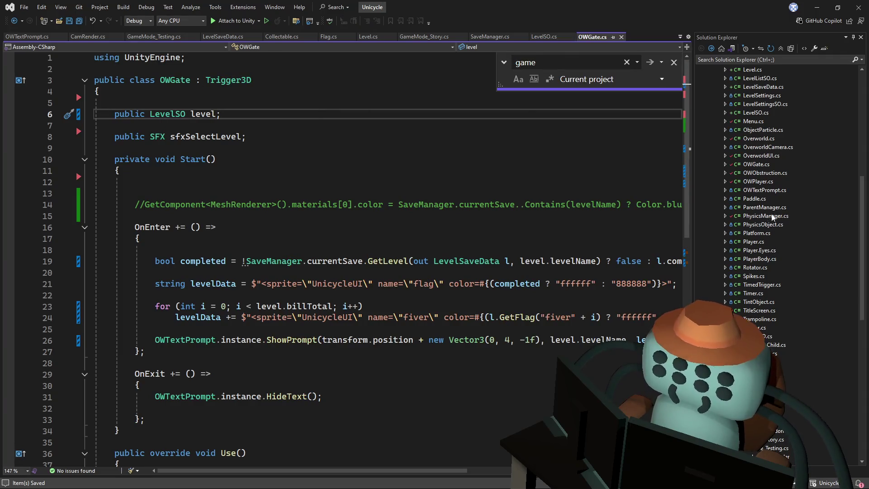
{"action": "scroll", "coordinate": [771, 225], "scroll_direction": "up", "scroll_amount": 2}
{"action": "scroll", "coordinate": [779, 211], "scroll_direction": "down", "scroll_amount": 2}
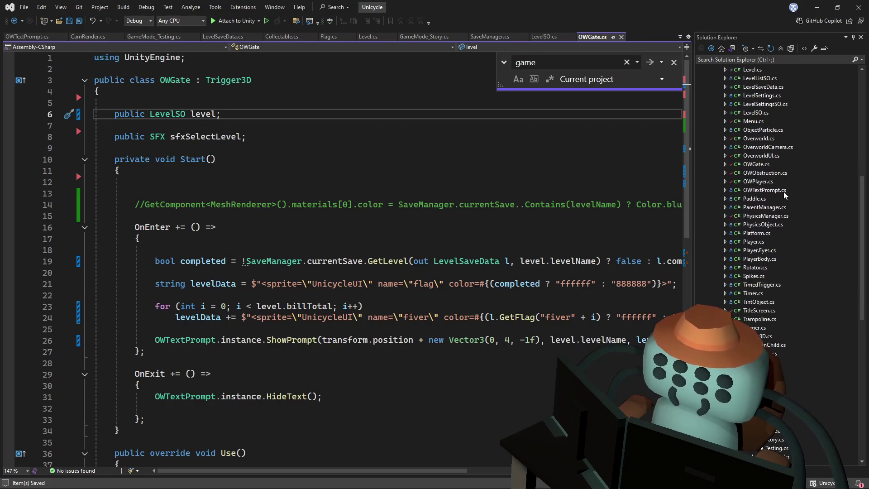
{"action": "scroll", "coordinate": [785, 132], "scroll_direction": "up", "scroll_amount": 5}
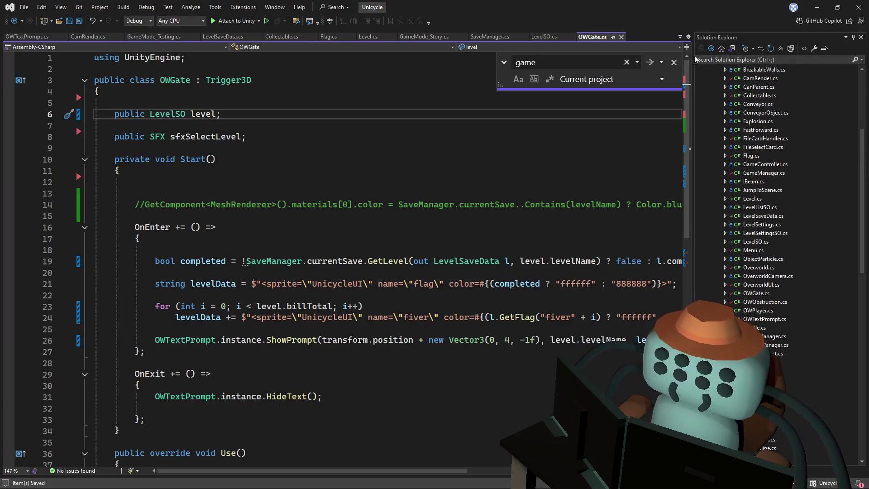
{"action": "left_click", "coordinate": [673, 62]}
{"action": "scroll", "coordinate": [766, 157], "scroll_direction": "up", "scroll_amount": 3}
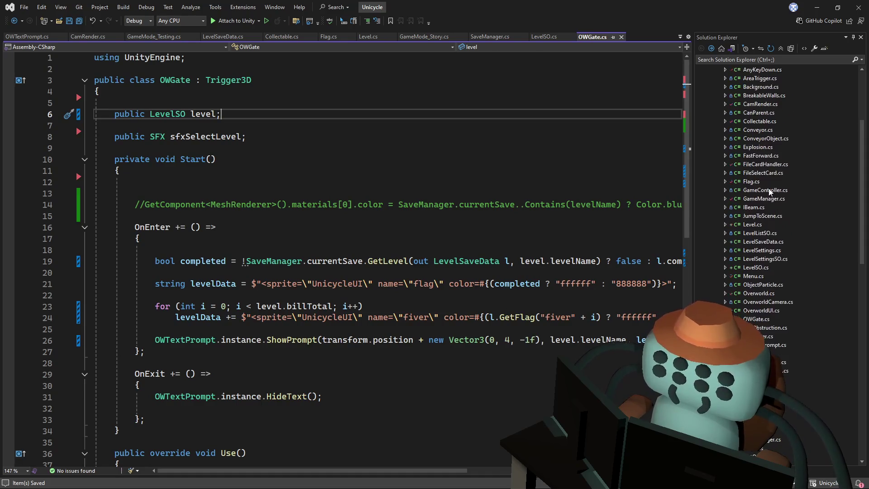
{"action": "scroll", "coordinate": [766, 157], "scroll_direction": "up", "scroll_amount": 3}
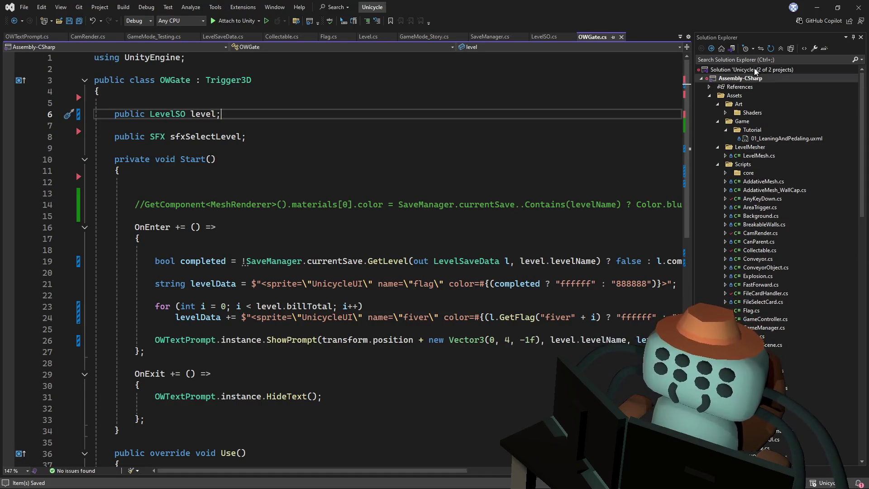
{"action": "double_click", "coordinate": [770, 327]}
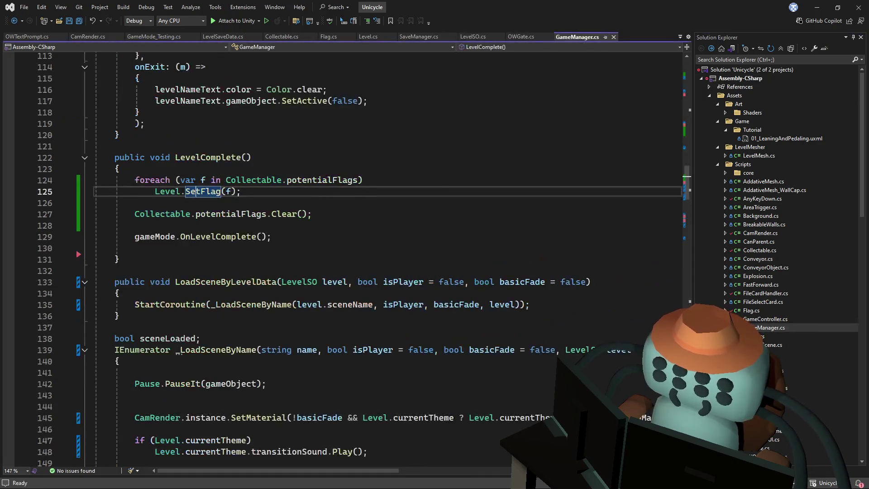
Scroll GameManager.cs up from LevelComplete to the Start method near line 56
{"action": "scroll", "coordinate": [279, 203], "scroll_direction": "up", "scroll_amount": 4}
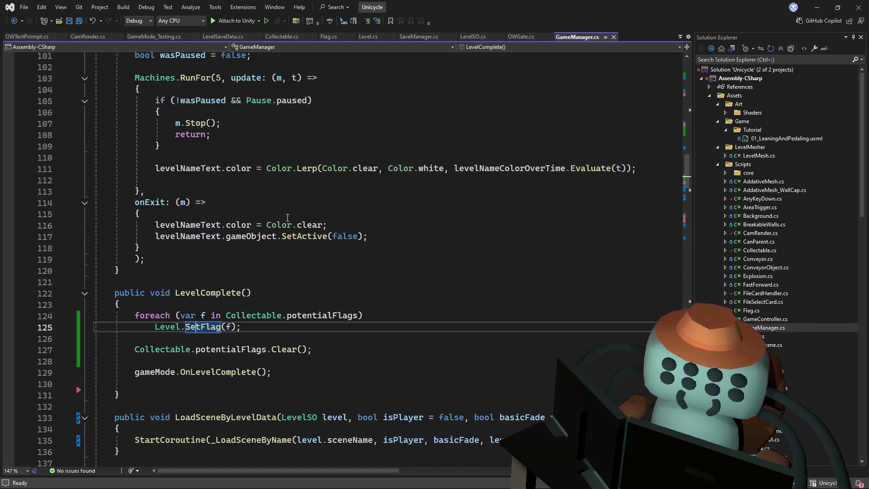
{"action": "mouse_move", "coordinate": [686, 190]}
{"action": "left_mouse_down"}
{"action": "mouse_move", "coordinate": [683, 126]}
{"action": "mouse_move", "coordinate": [682, 136]}
{"action": "left_mouse_up"}
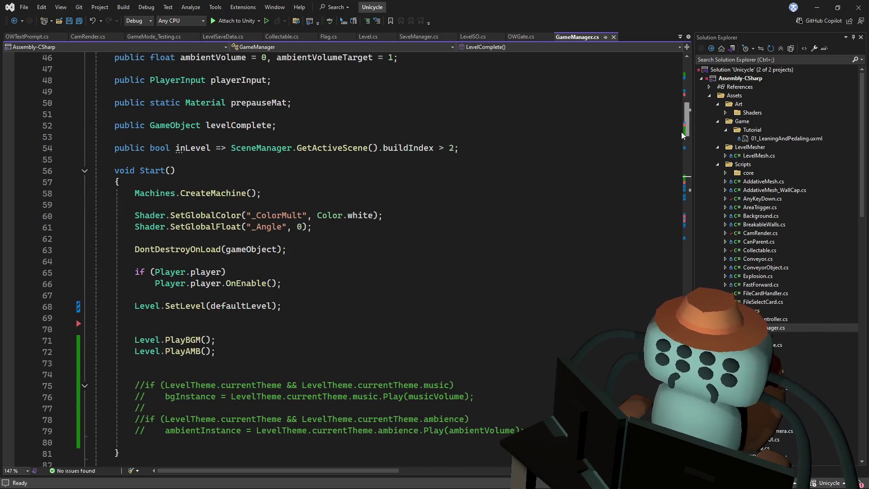
{"action": "scroll", "coordinate": [686, 132], "scroll_direction": "up", "scroll_amount": 1}
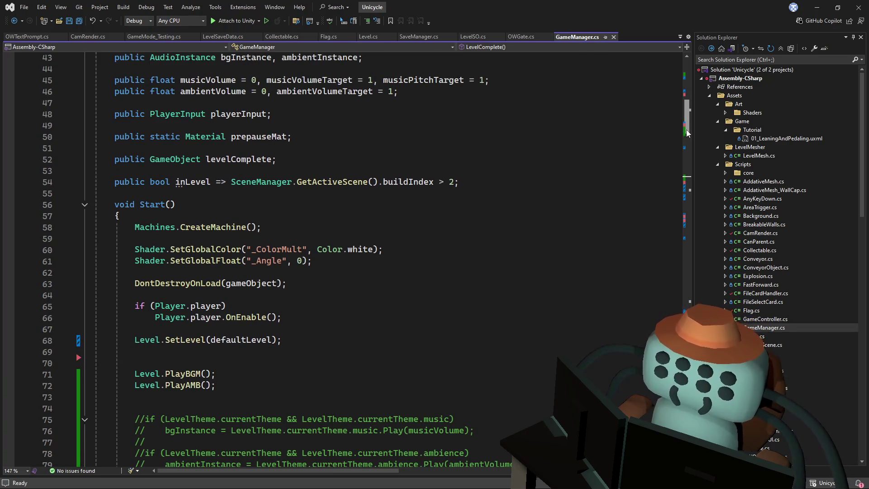
{"action": "scroll", "coordinate": [685, 129], "scroll_direction": "down", "scroll_amount": 2}
{"action": "scroll", "coordinate": [679, 134], "scroll_direction": "down", "scroll_amount": 2}
{"action": "scroll", "coordinate": [682, 134], "scroll_direction": "up", "scroll_amount": 2}
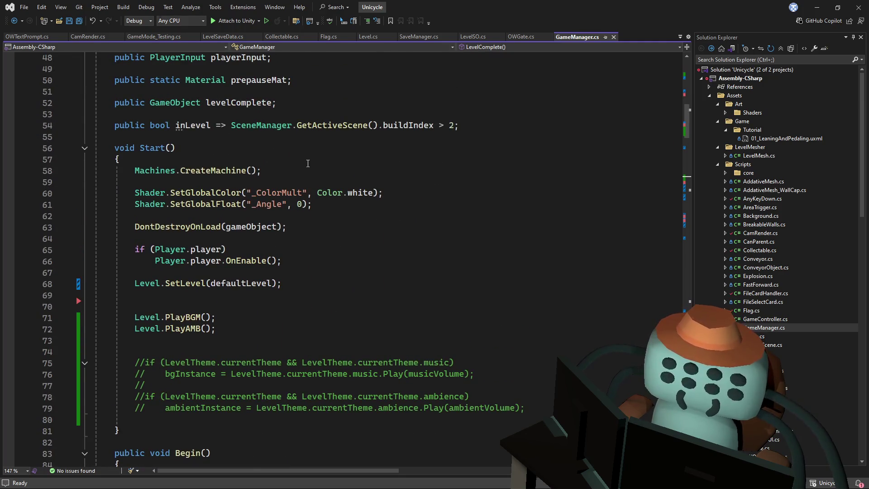
{"action": "scroll", "coordinate": [307, 163], "scroll_direction": "up", "scroll_amount": 4}
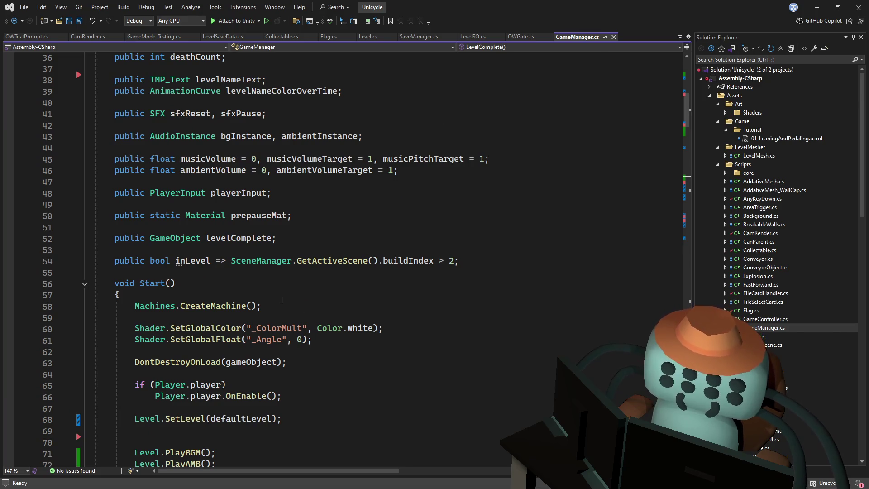
Insert an 'if(saveM.currentSave == null)' check above CreateMachine in Start
{"action": "left_click", "coordinate": [297, 284]}
{"action": "key", "text": "Down"}
{"action": "key", "text": "Down"}
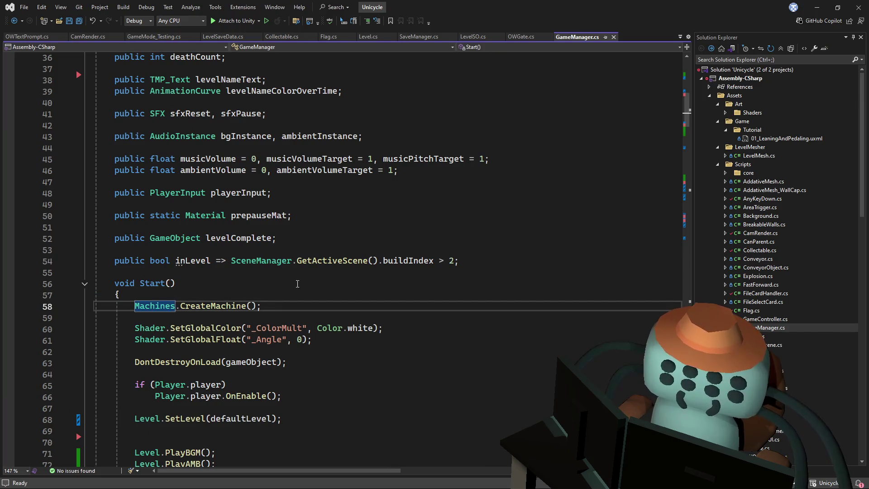
{"action": "key", "text": "Return"}
{"action": "key", "text": "Return"}
{"action": "key", "text": "Up"}
{"action": "key", "text": "Up"}
{"action": "type", "text": "if("}
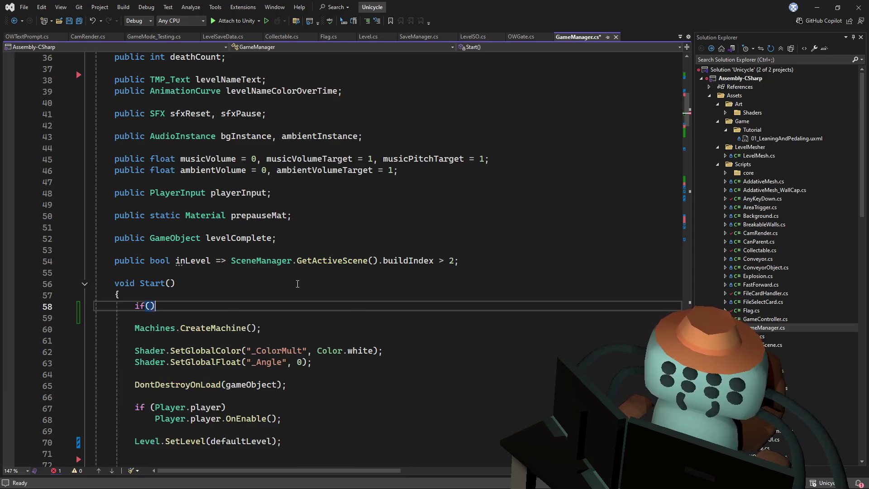
{"action": "type", "text": "!s"}
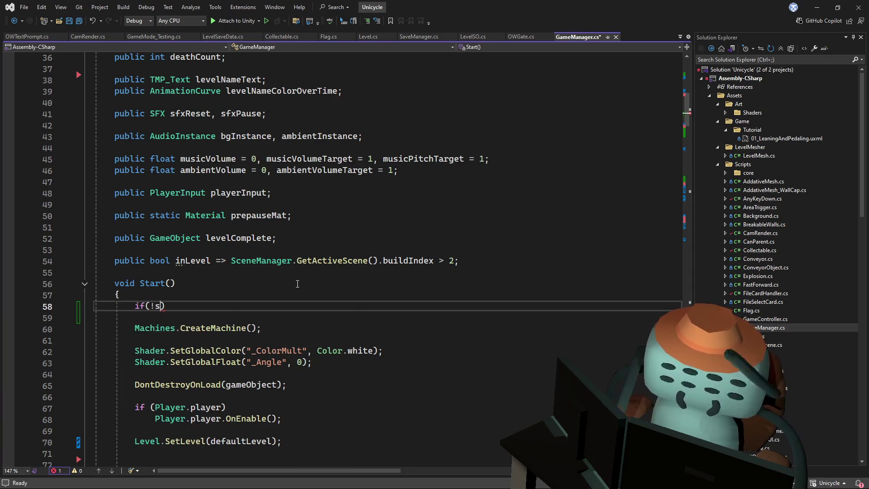
{"action": "type", "text": "aveM."}
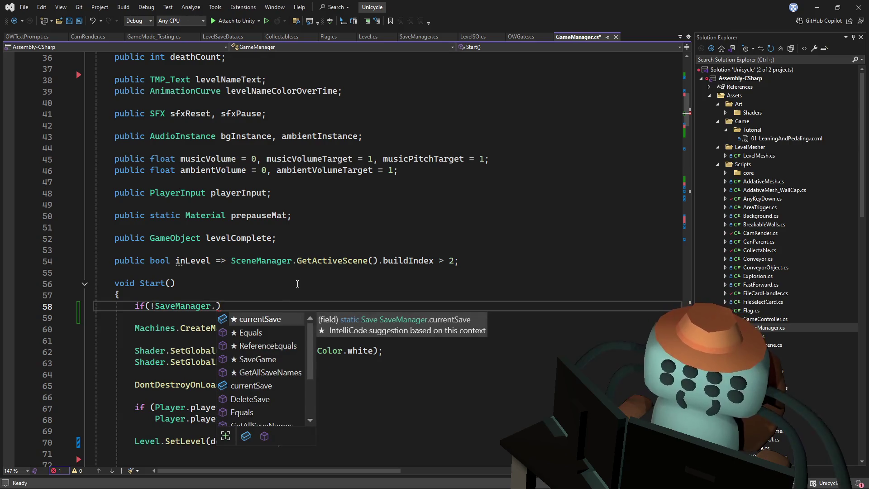
{"action": "key", "text": "Tab"}
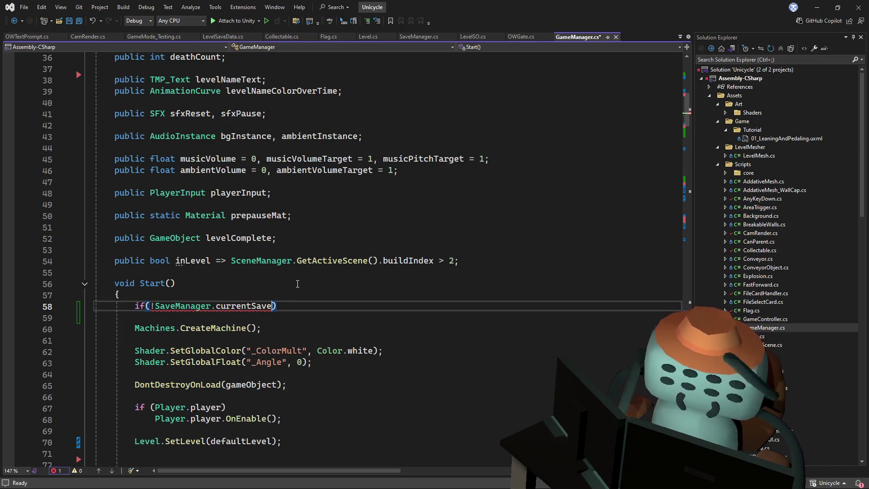
{"action": "type", "text": "== null"}
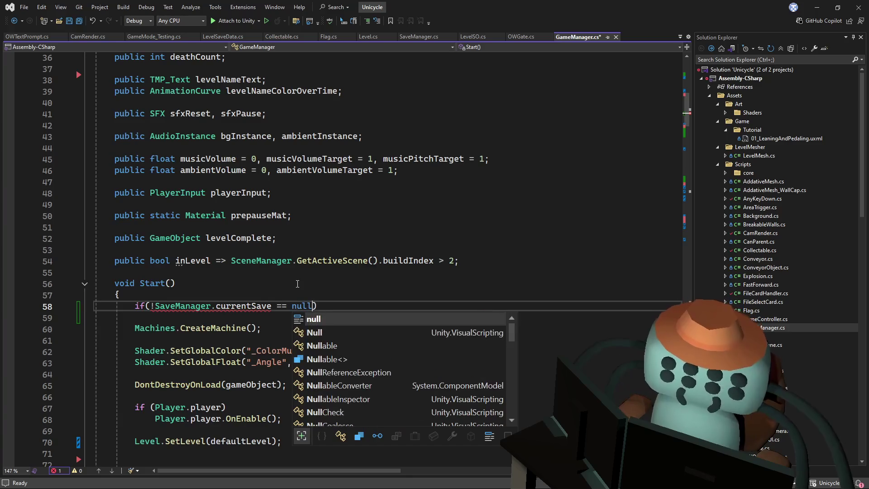
{"action": "key", "text": "Escape"}
{"action": "key", "text": "Home"}
{"action": "key", "text": "Right"}
{"action": "key", "text": "Right"}
{"action": "key", "text": "Right"}
{"action": "key", "text": "Delete"}
{"action": "key", "text": "Down"}
Write SaveManager.NewGame("test"); on the line below the check
{"action": "type", "text": "SaveM"}
{"action": "key", "text": "Tab"}
{"action": "type", "text": ".newg"}
{"action": "key", "text": "Tab"}
{"action": "type", "text": "("}
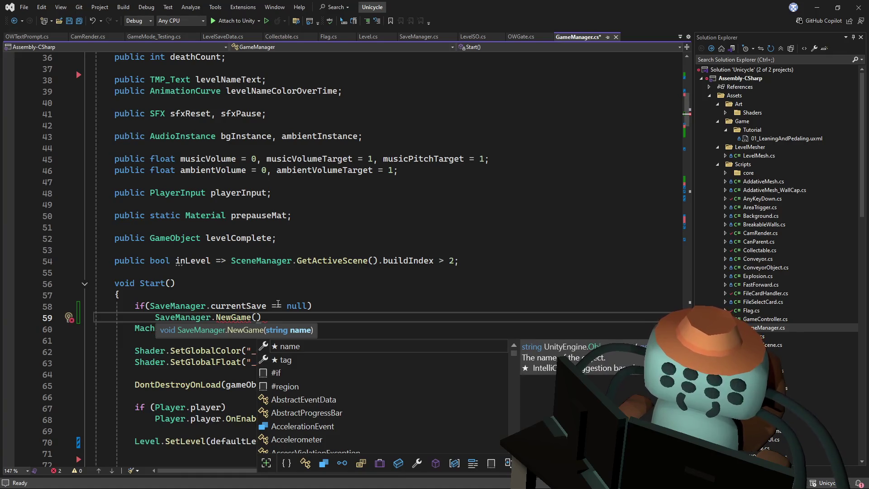
{"action": "type", "text": "\"test\""}
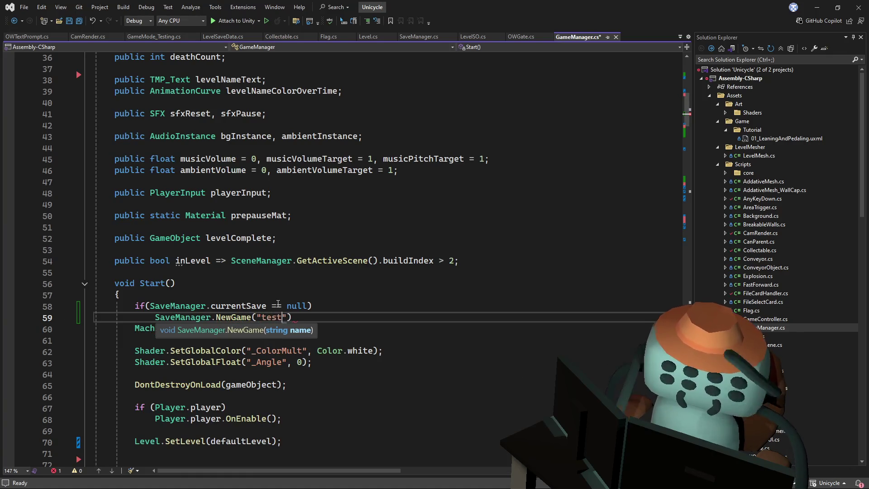
{"action": "type", "text": ");"}
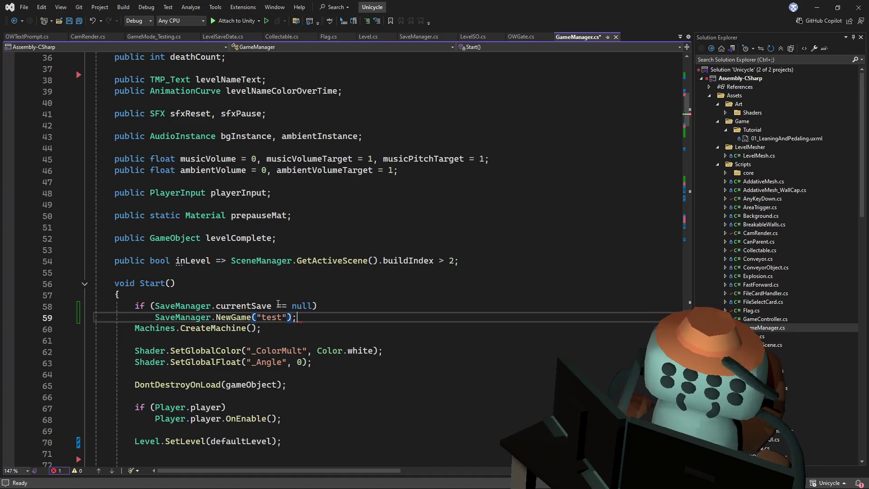
Wrap the NewGame("test") call in braces and go to NewGame's definition
{"action": "left_click_drag", "start_coordinate": [297, 317], "coordinate": [158, 317]}
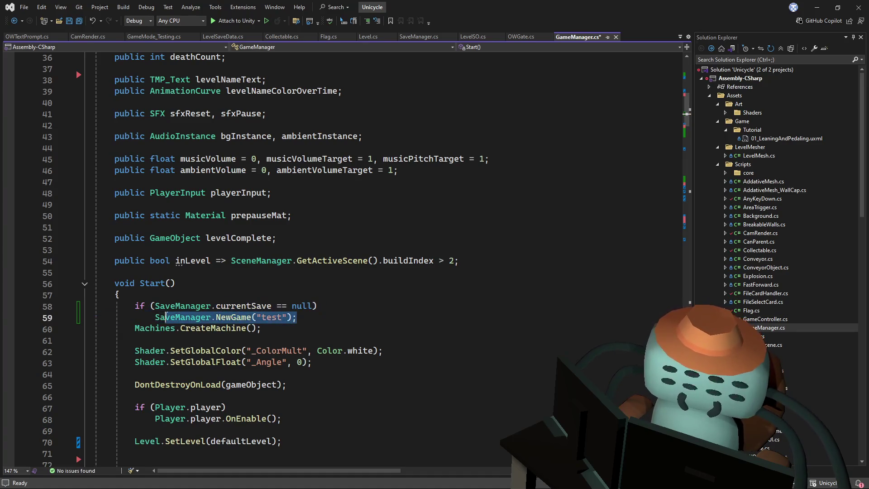
{"action": "key", "text": "ctrl+x"}
{"action": "type", "text": "{"}
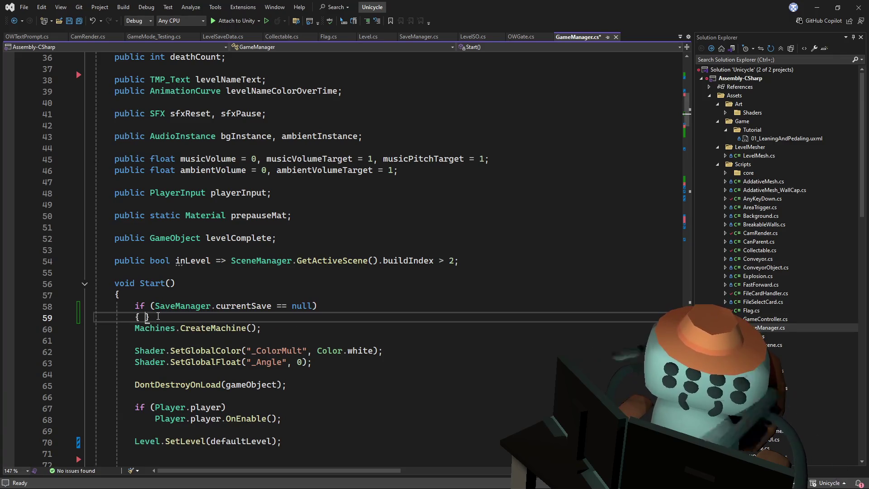
{"action": "key", "text": "Return"}
{"action": "key", "text": "ctrl+v"}
{"action": "key", "text": "F12"}
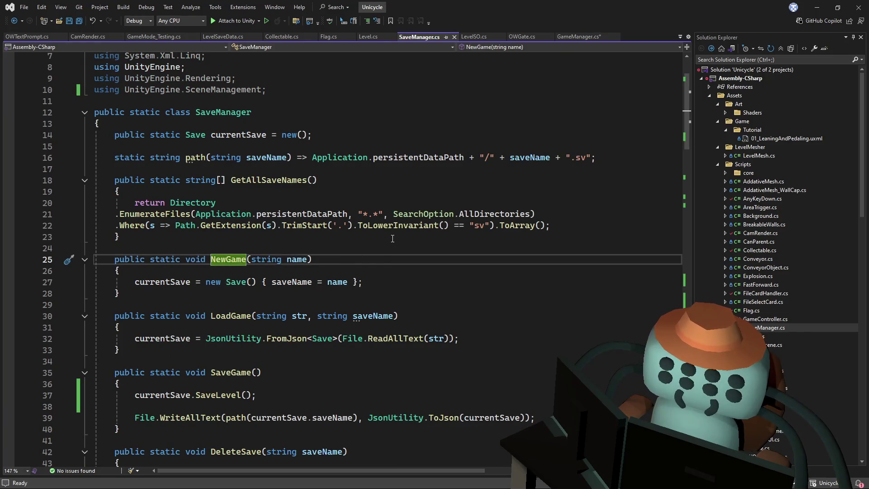
Select LoadGame in SaveManager.cs and search the current project for it
{"action": "left_click", "coordinate": [300, 316]}
{"action": "double_click", "coordinate": [373, 316]}
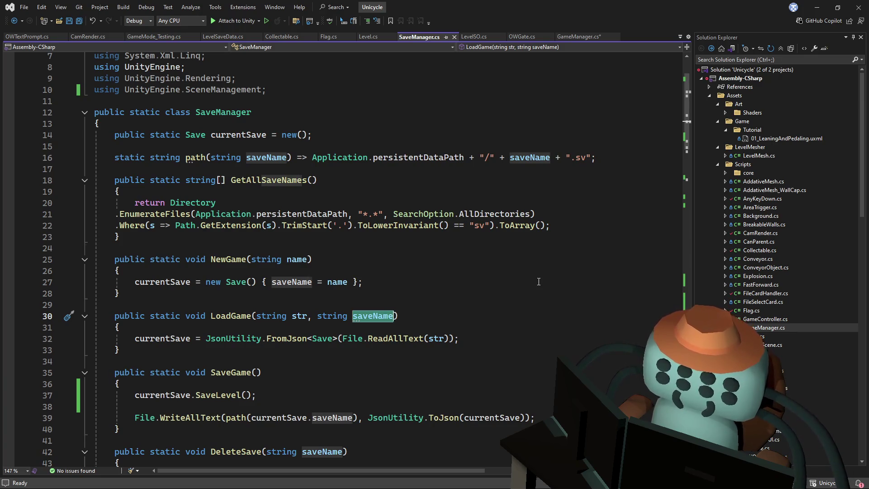
{"action": "left_click", "coordinate": [531, 272]}
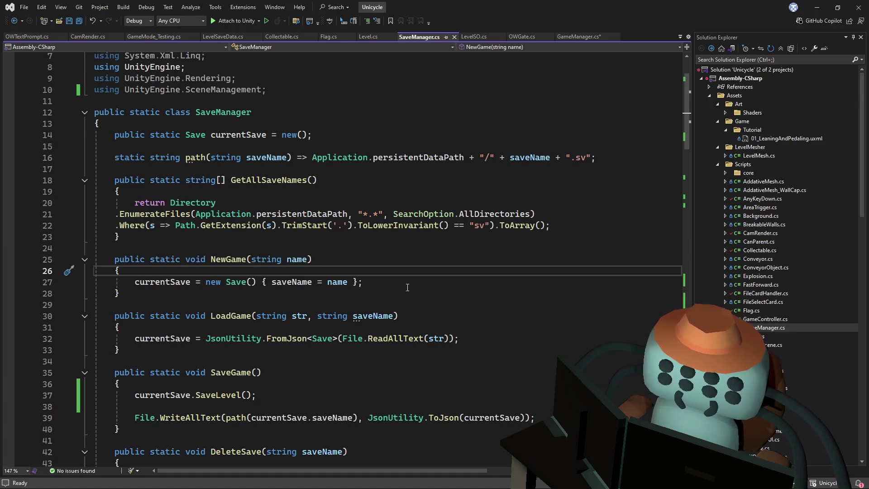
{"action": "scroll", "coordinate": [410, 287], "scroll_direction": "down", "scroll_amount": 2}
{"action": "double_click", "coordinate": [227, 249]}
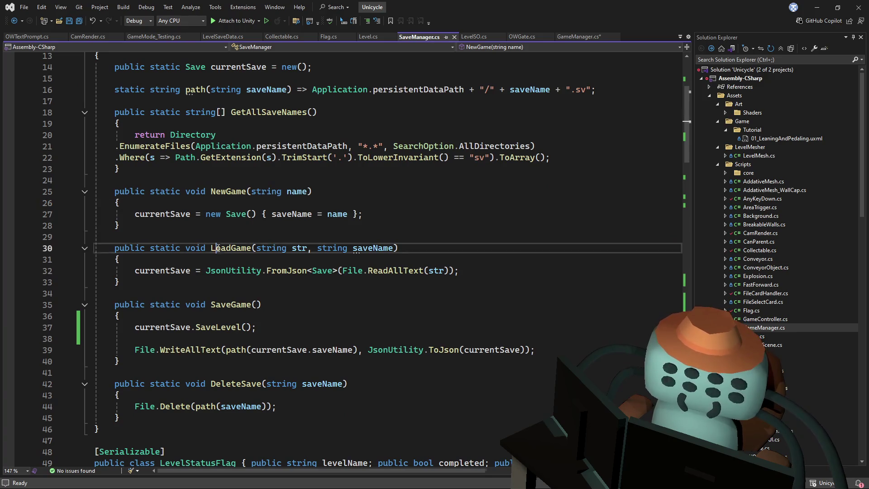
{"action": "key", "text": "Up"}
{"action": "key", "text": "Up"}
{"action": "double_click", "coordinate": [227, 249]}
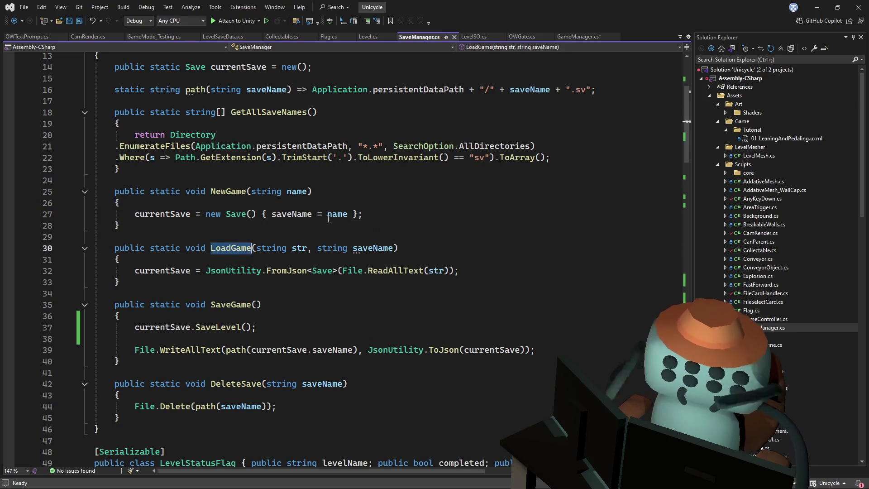
{"action": "key", "text": "ctrl+f"}
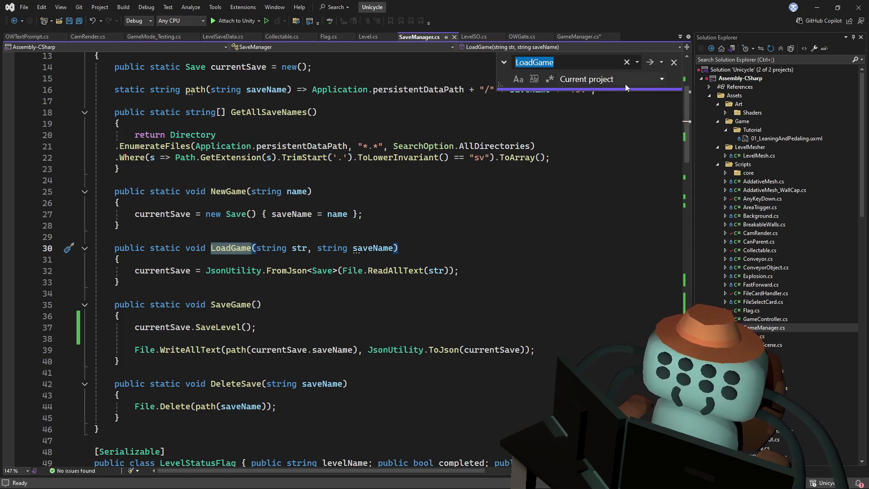
Locate the LoadGame call in FileCardHandler.cs and review the LoadFileCards code
{"action": "left_click", "coordinate": [653, 62]}
{"action": "left_click", "coordinate": [653, 63]}
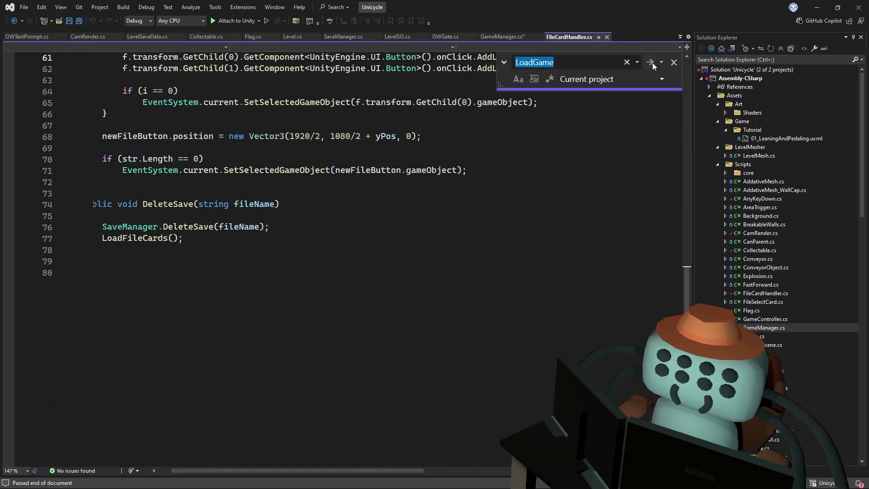
{"action": "scroll", "coordinate": [454, 300], "scroll_direction": "up", "scroll_amount": 5}
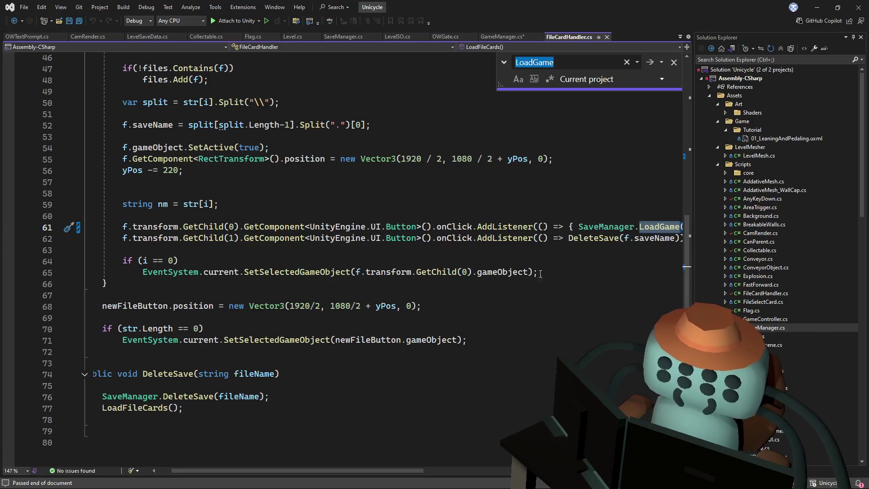
{"action": "mouse_move", "coordinate": [431, 467]}
{"action": "left_mouse_down"}
{"action": "mouse_move", "coordinate": [544, 466]}
{"action": "mouse_move", "coordinate": [385, 445]}
{"action": "left_mouse_up"}
{"action": "scroll", "coordinate": [384, 446], "scroll_direction": "up", "scroll_amount": 4}
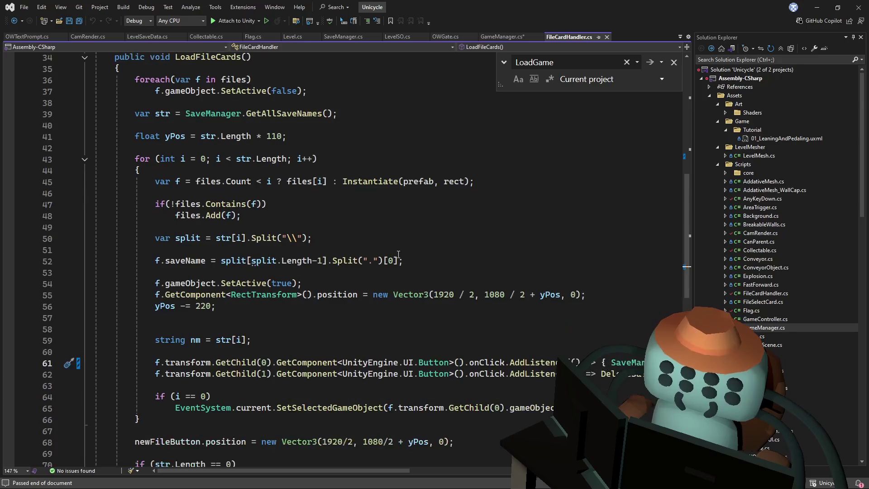
{"action": "scroll", "coordinate": [399, 251], "scroll_direction": "up", "scroll_amount": 3}
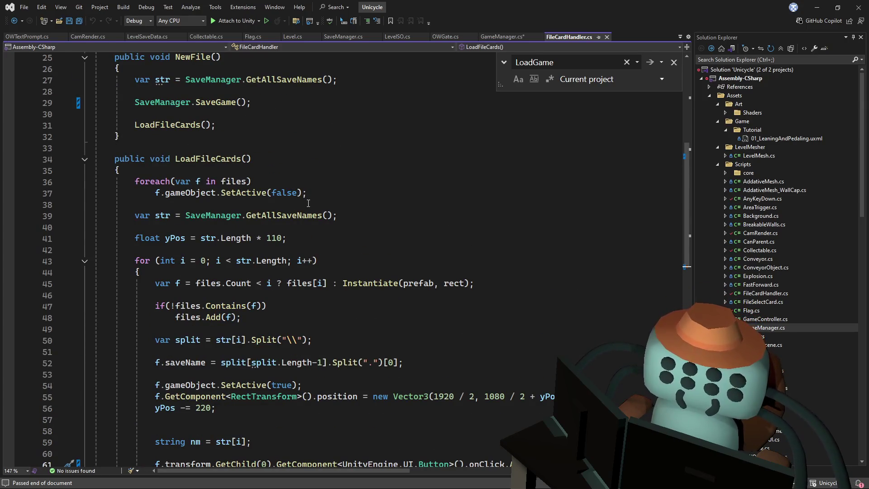
{"action": "scroll", "coordinate": [309, 204], "scroll_direction": "down", "scroll_amount": 3}
{"action": "scroll", "coordinate": [324, 241], "scroll_direction": "down", "scroll_amount": 1}
{"action": "scroll", "coordinate": [325, 244], "scroll_direction": "up", "scroll_amount": 1}
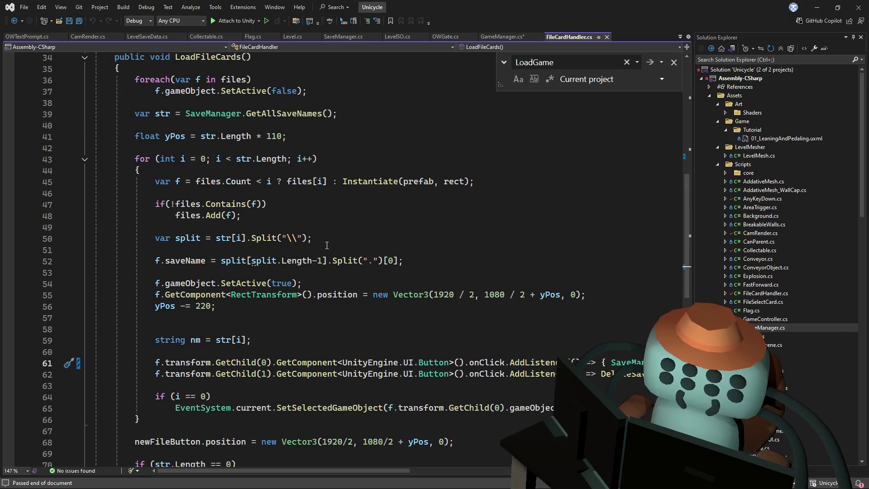
{"action": "scroll", "coordinate": [327, 245], "scroll_direction": "down", "scroll_amount": 1}
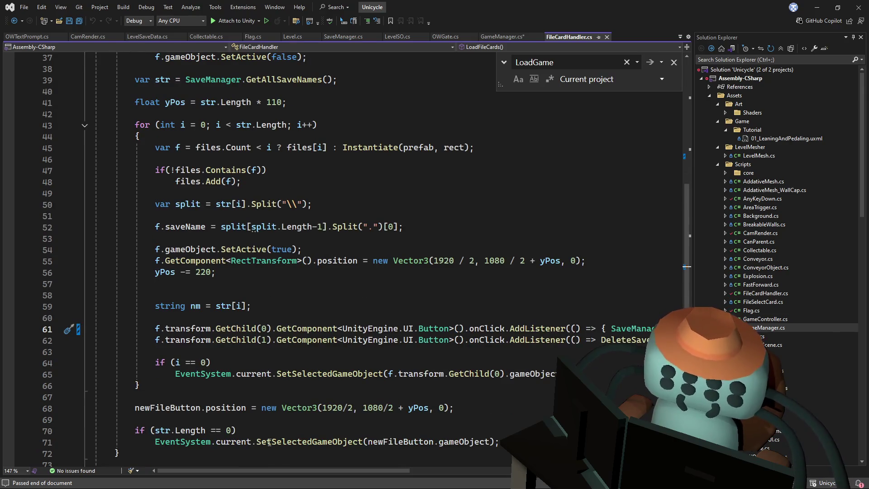
Highlight the uses of str in LoadFileCards, then return to LoadGame in SaveManager
{"action": "double_click", "coordinate": [221, 306]}
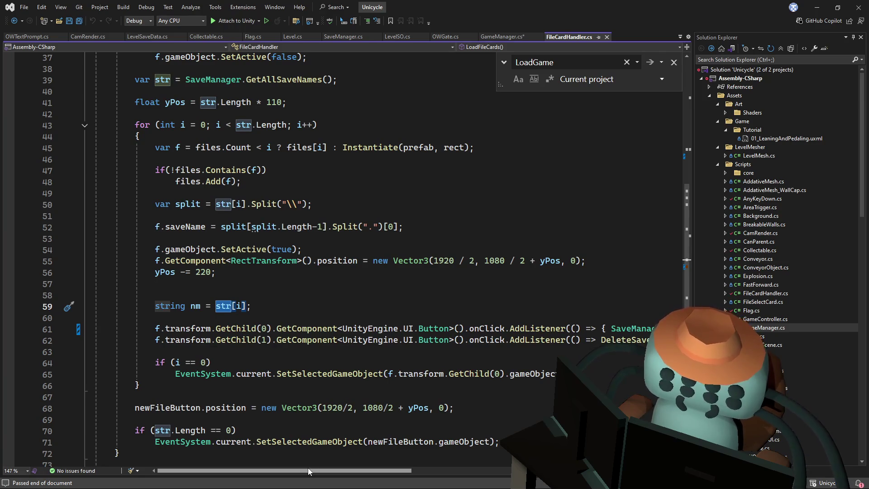
{"action": "mouse_move", "coordinate": [308, 468]}
{"action": "left_mouse_down"}
{"action": "mouse_move", "coordinate": [401, 469]}
{"action": "mouse_move", "coordinate": [315, 478]}
{"action": "mouse_move", "coordinate": [414, 475]}
{"action": "mouse_move", "coordinate": [369, 476]}
{"action": "mouse_move", "coordinate": [395, 314]}
{"action": "left_mouse_up"}
{"action": "key", "text": "F3"}
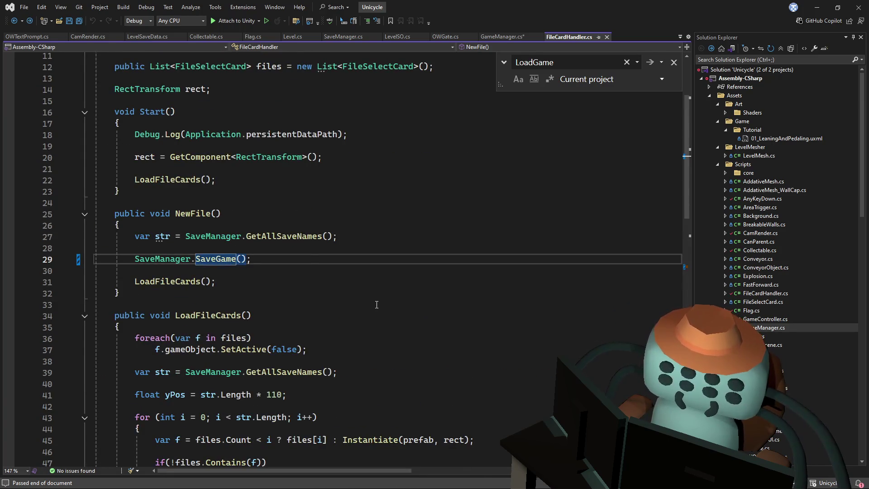
{"action": "key", "text": "F12"}
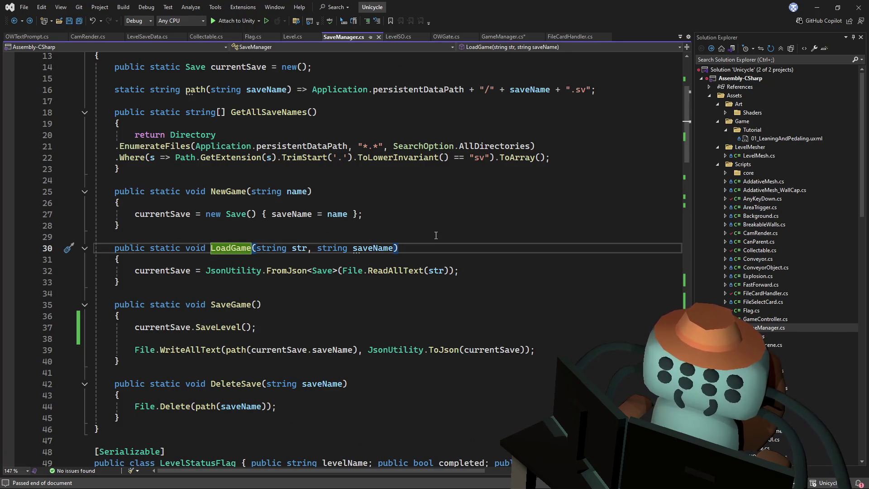
{"action": "mouse_move", "coordinate": [407, 271]}
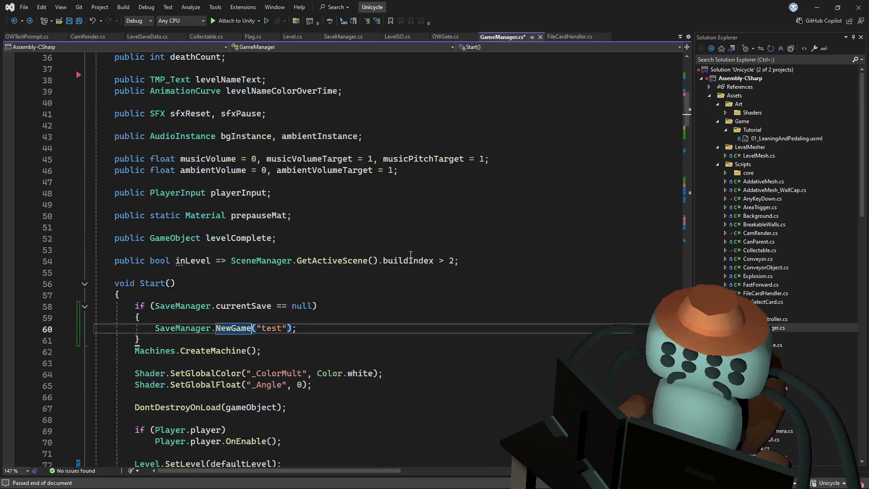
Reduce LoadGame to a single path parameter used in File.ReadAllText(path)
{"action": "left_click", "coordinate": [395, 237]}
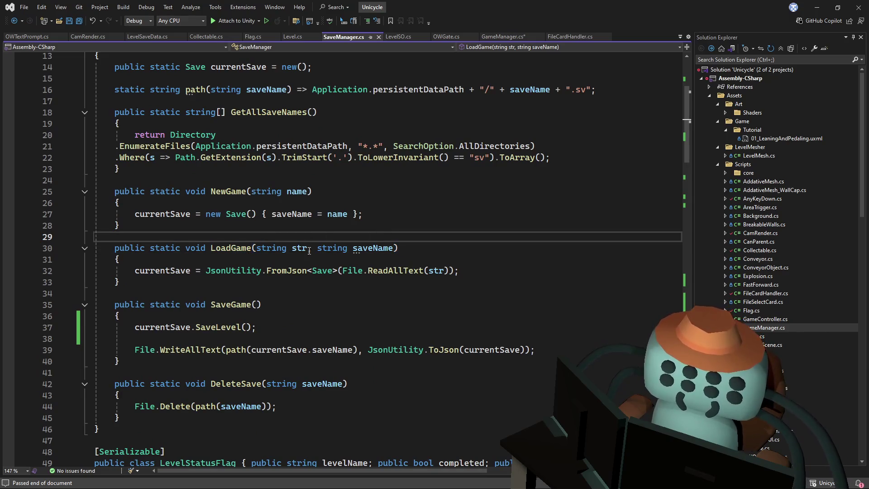
{"action": "mouse_move", "coordinate": [396, 248]}
{"action": "left_mouse_down"}
{"action": "mouse_move", "coordinate": [294, 248]}
{"action": "mouse_move", "coordinate": [308, 248]}
{"action": "left_mouse_up"}
{"action": "key", "text": "BackSpace"}
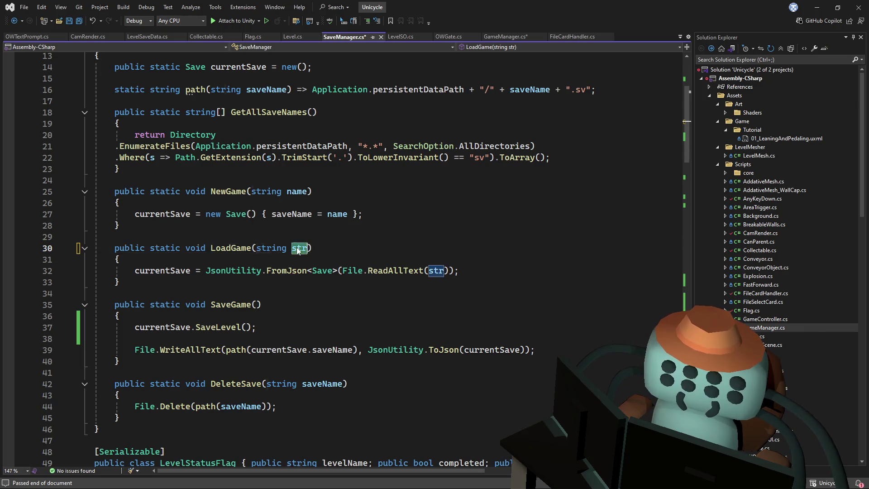
{"action": "key", "text": "BackSpace"}
{"action": "key", "text": "BackSpace"}
{"action": "key", "text": "BackSpace"}
{"action": "type", "text": "path"}
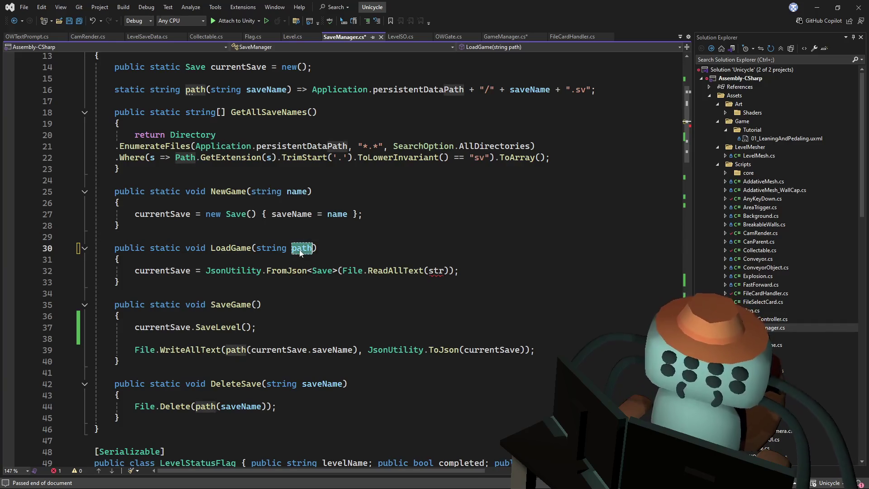
{"action": "double_click", "coordinate": [436, 270]}
{"action": "type", "text": "path"}
Save SaveManager.cs and return to GameManager's Start method
{"action": "left_click", "coordinate": [479, 204]}
{"action": "key", "text": "ctrl+s"}
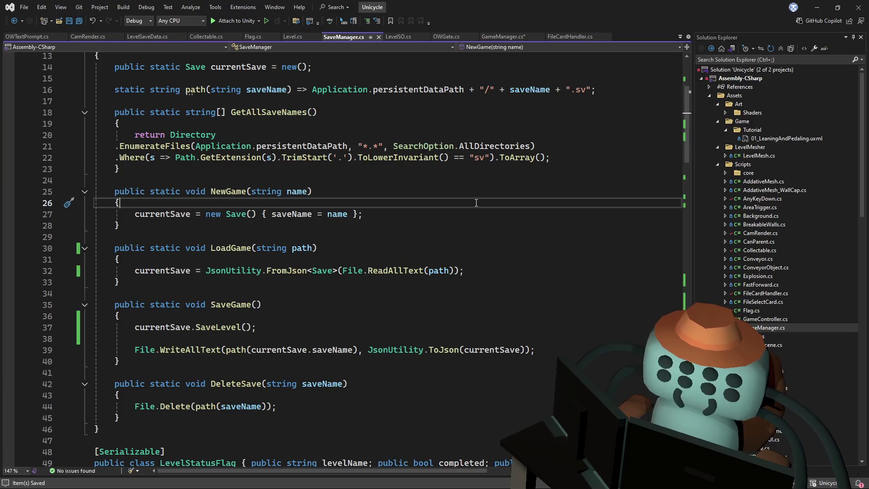
{"action": "key", "text": "ctrl+minus"}
{"action": "left_click", "coordinate": [502, 36]}
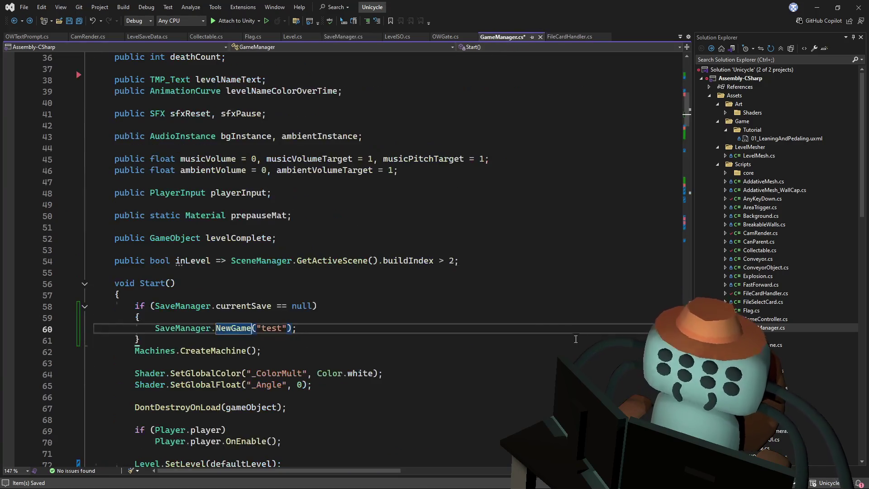
{"action": "key", "text": "ctrl+minus"}
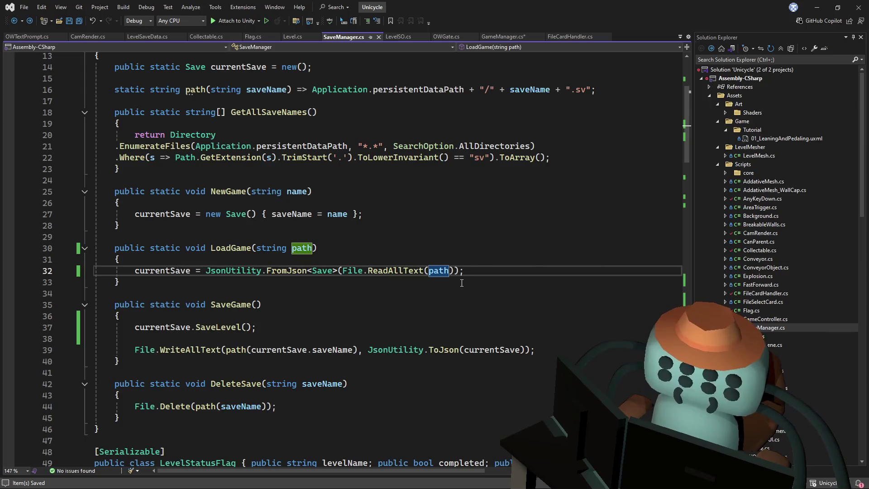
{"action": "key", "text": "ctrl+minus"}
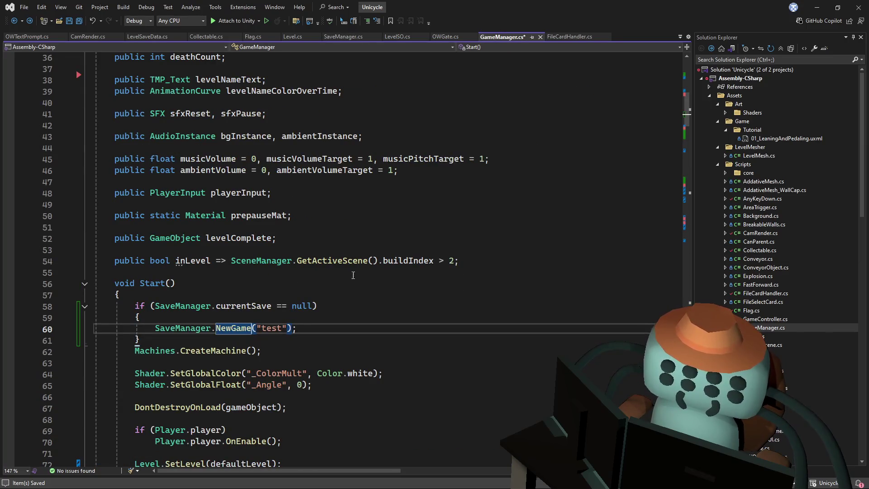
Duplicate the NewGame("test") line as LoadGame("test") and save GameManager.cs
{"action": "left_click", "coordinate": [317, 325]}
{"action": "key", "text": "ctrl+d"}
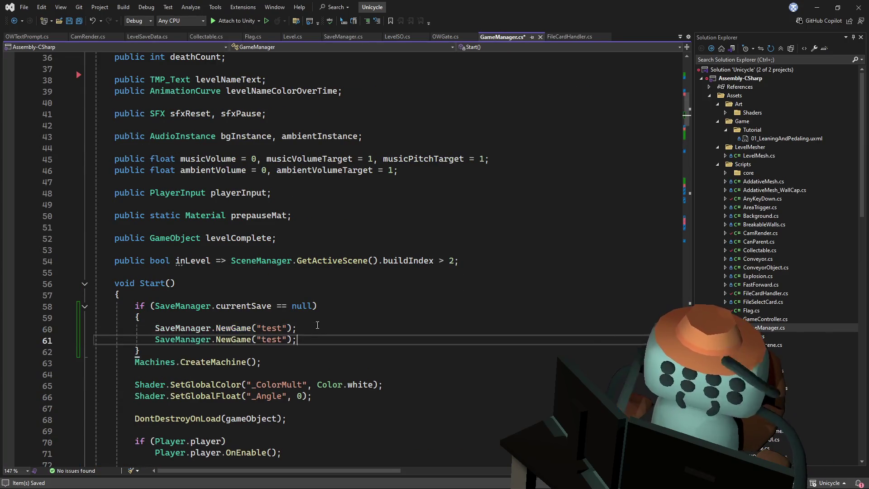
{"action": "double_click", "coordinate": [248, 340]}
{"action": "type", "text": "Load"}
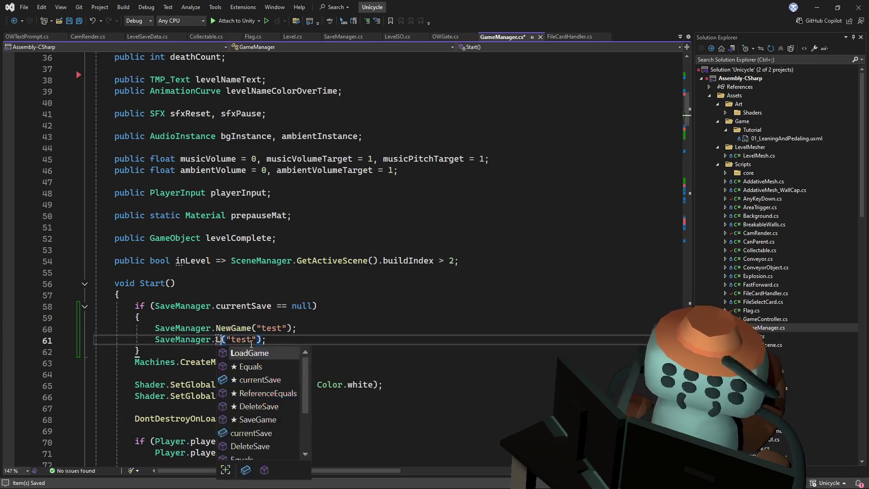
{"action": "key", "text": "Tab"}
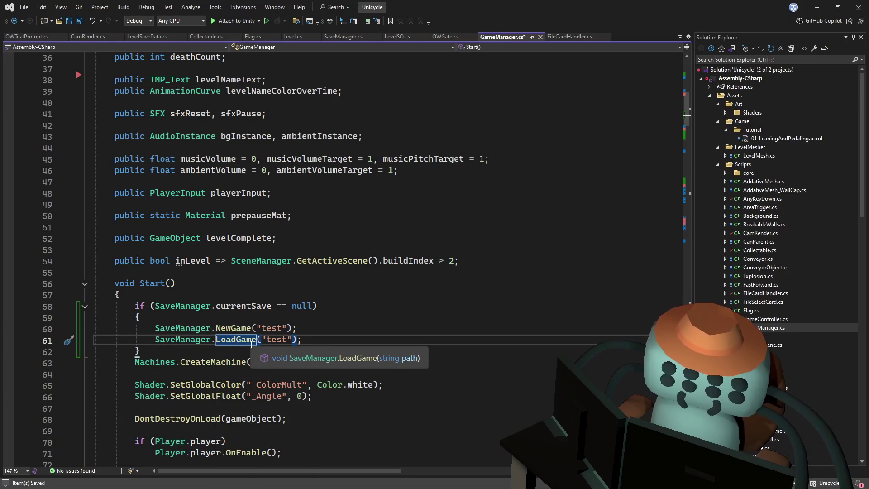
{"action": "key", "text": "ctrl+s"}
{"action": "key", "text": "ctrl+Tab"}
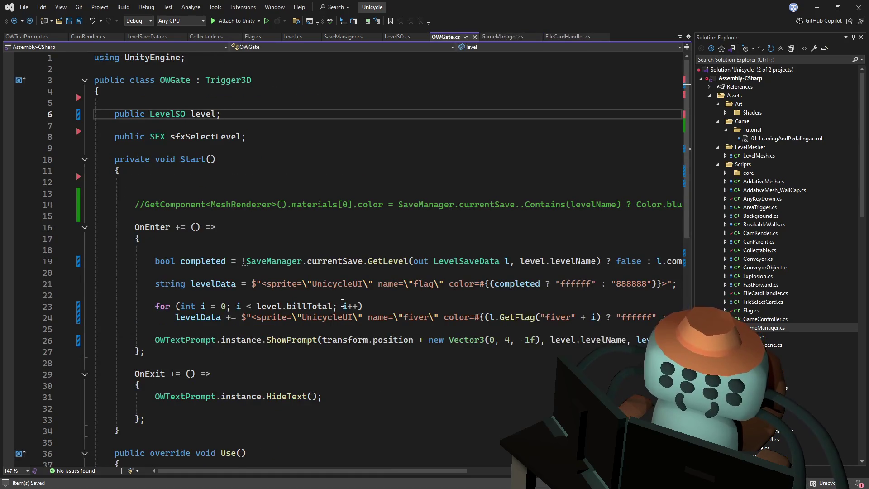
{"action": "key", "text": "ctrl+f"}
Search for 'loadgame' and step through matches to FileCardHandler.cs line 61
{"action": "type", "text": "loadgame"}
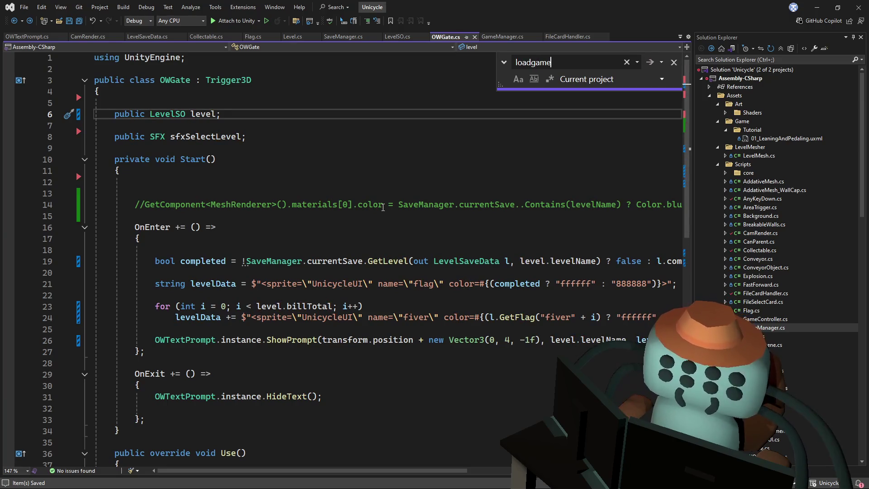
{"action": "left_click", "coordinate": [650, 64]}
{"action": "left_click", "coordinate": [650, 63]}
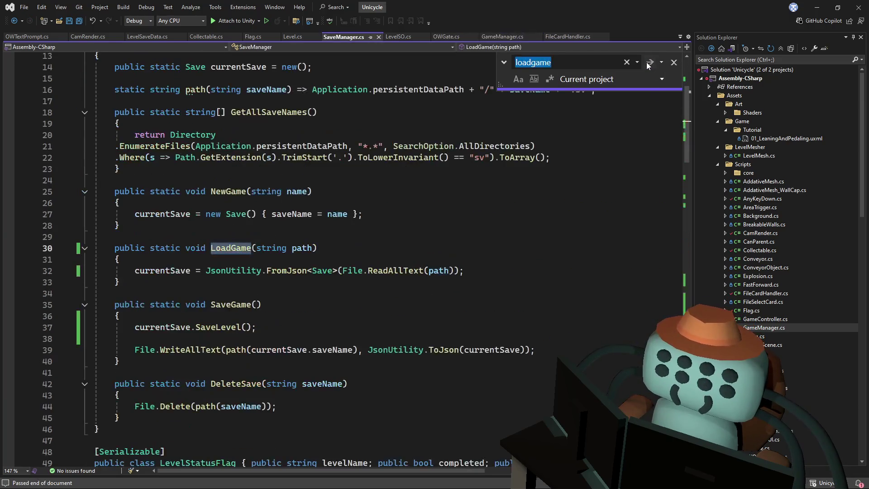
{"action": "left_click", "coordinate": [650, 63]}
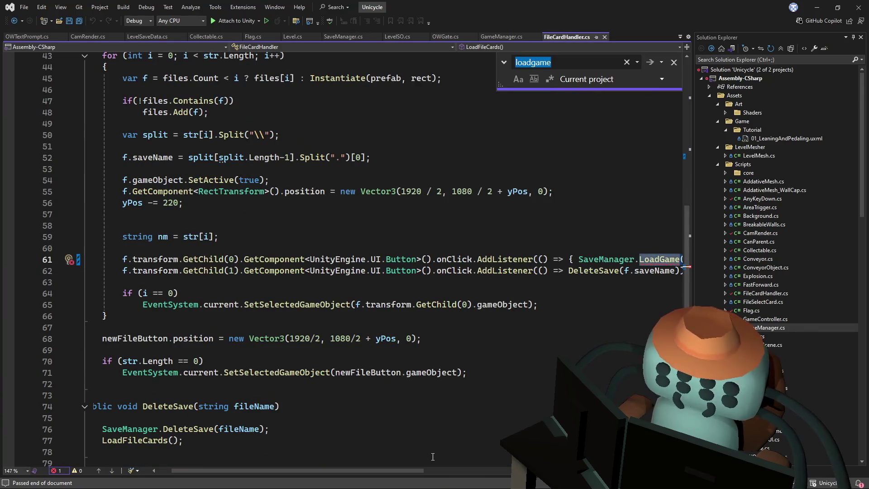
{"action": "mouse_move", "coordinate": [392, 471]}
{"action": "left_mouse_down"}
{"action": "mouse_move", "coordinate": [513, 435]}
{"action": "mouse_move", "coordinate": [525, 403]}
{"action": "left_mouse_up"}
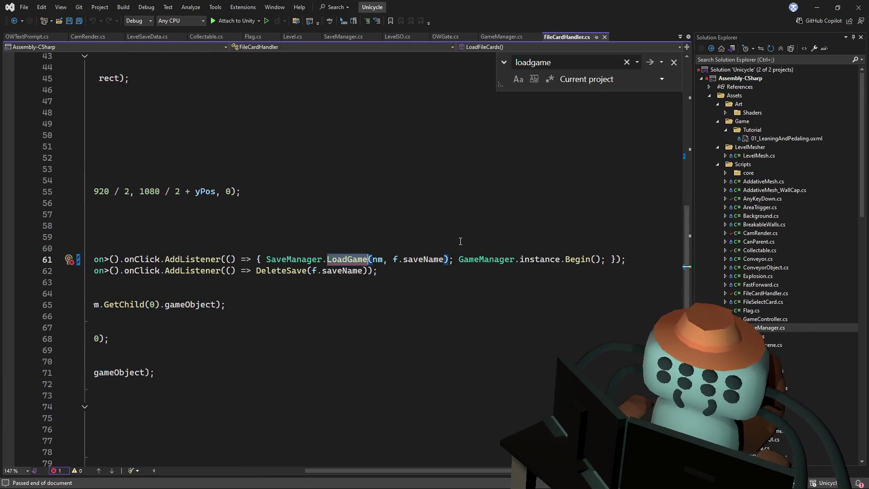
Trim the call to SaveManager.LoadGame(nm), save FileCardHandler.cs, and return to Unity
{"action": "mouse_move", "coordinate": [446, 258]}
{"action": "left_mouse_down"}
{"action": "mouse_move", "coordinate": [136, 261]}
{"action": "mouse_move", "coordinate": [670, 256]}
{"action": "mouse_move", "coordinate": [662, 258]}
{"action": "left_mouse_up"}
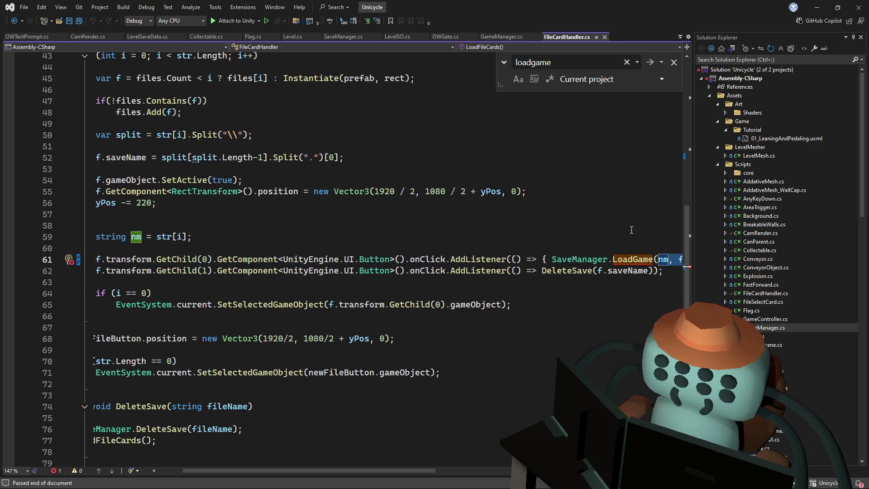
{"action": "key", "text": "Delete"}
{"action": "key", "text": "ctrl+s"}
{"action": "left_click", "coordinate": [522, 241]}
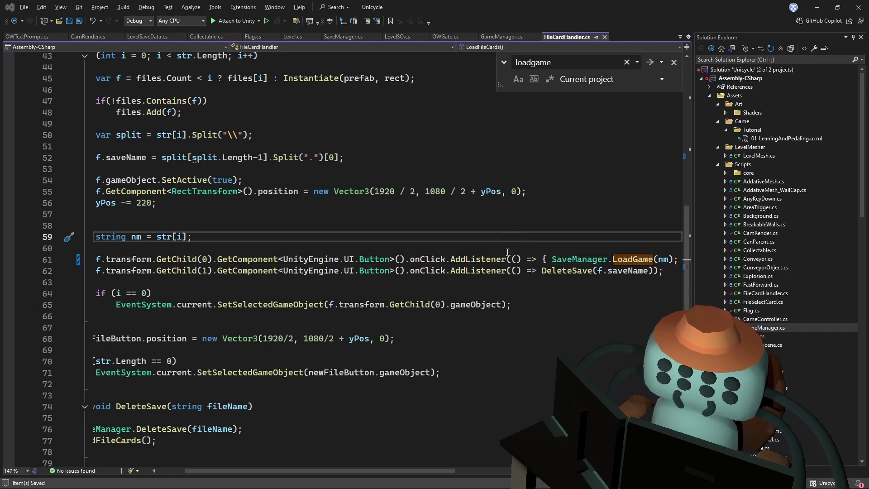
{"action": "key", "text": "alt+Tab"}
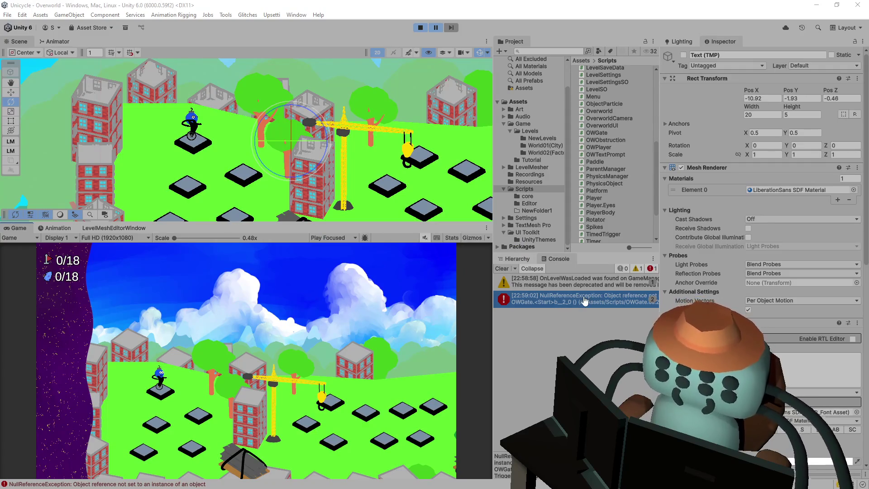
Review OWGate's Start and add a blank line after GameManager's save-loading block
{"action": "key", "text": "alt+Tab"}
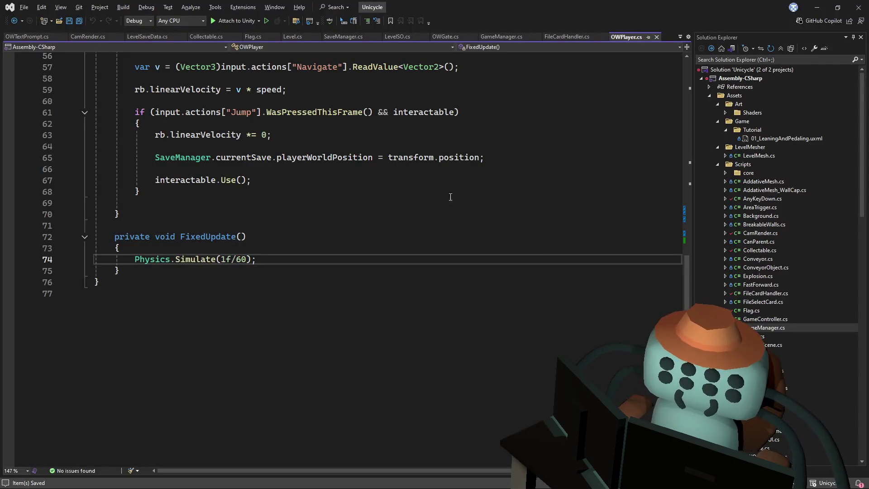
{"action": "key", "text": "alt+Tab"}
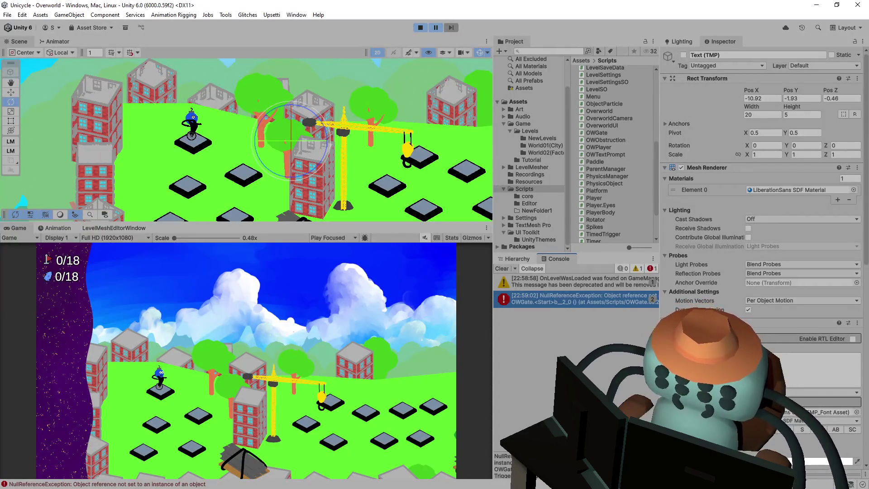
{"action": "key", "text": "alt+Tab"}
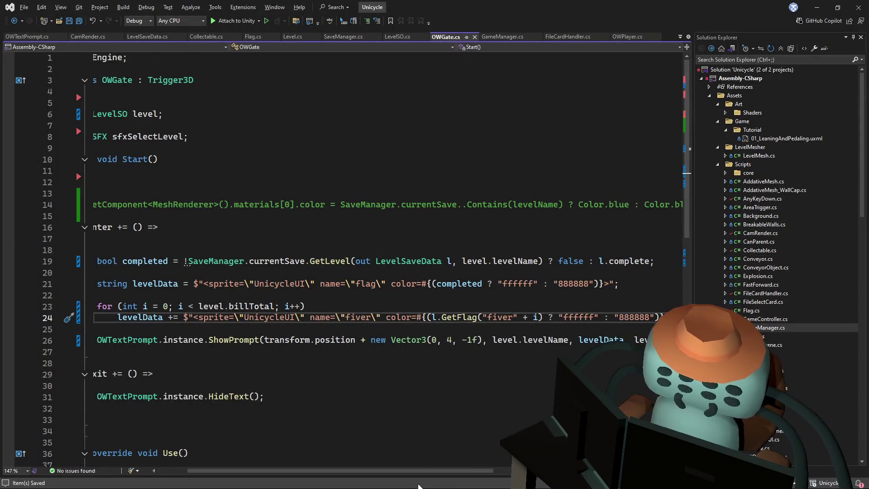
{"action": "scroll", "coordinate": [344, 253], "scroll_direction": "left", "scroll_amount": 3}
{"action": "left_click", "coordinate": [236, 172]}
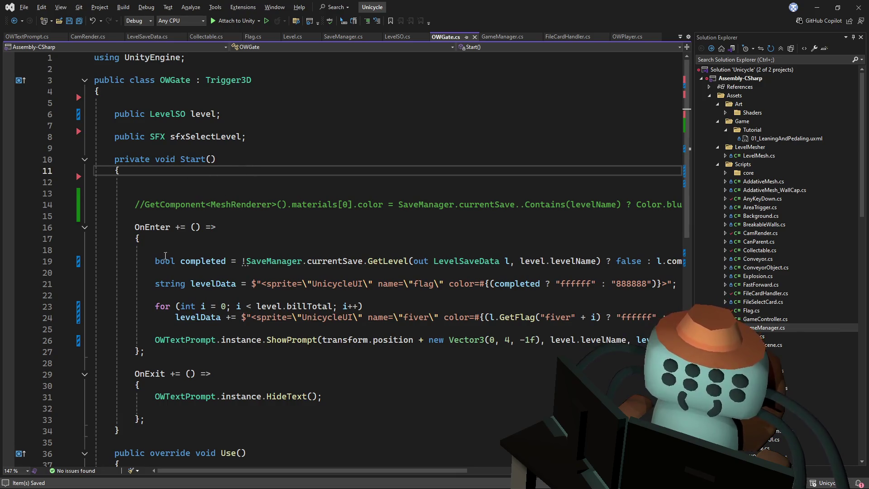
{"action": "scroll", "coordinate": [177, 253], "scroll_direction": "down", "scroll_amount": 3}
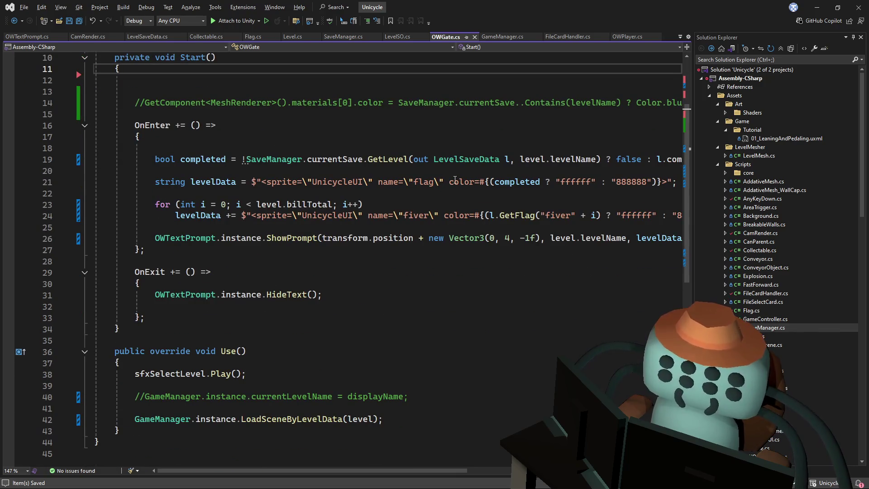
{"action": "left_click", "coordinate": [500, 36]}
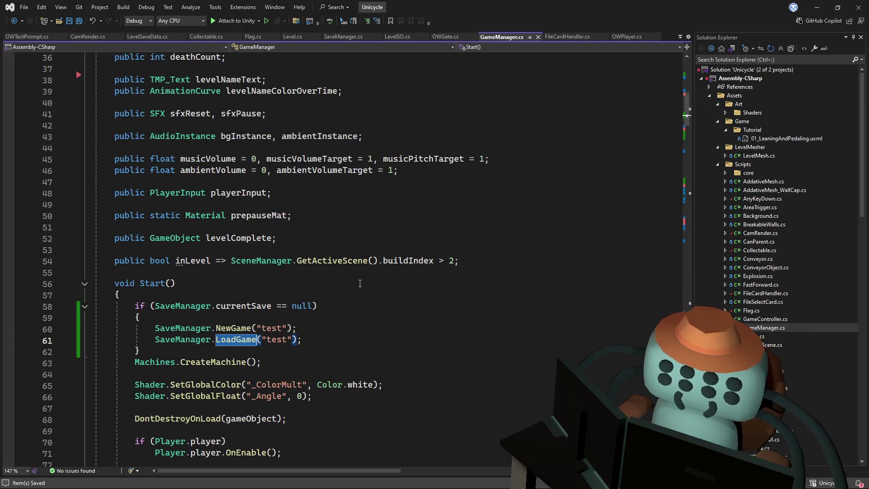
{"action": "left_click", "coordinate": [299, 354]}
{"action": "key", "text": "Return"}
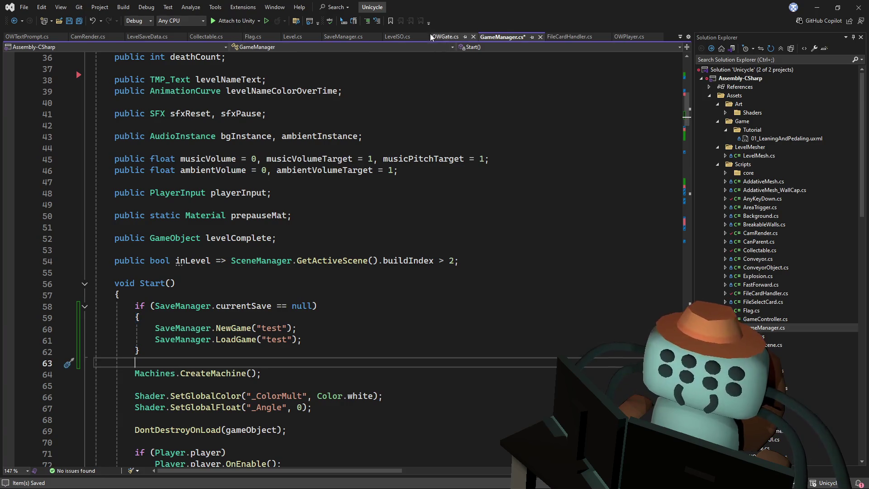
Enlarge Unity's Console stack trace and open the OWGate.cs:24 and OWPlayer.cs:74 frames
{"action": "key", "text": "alt+Tab"}
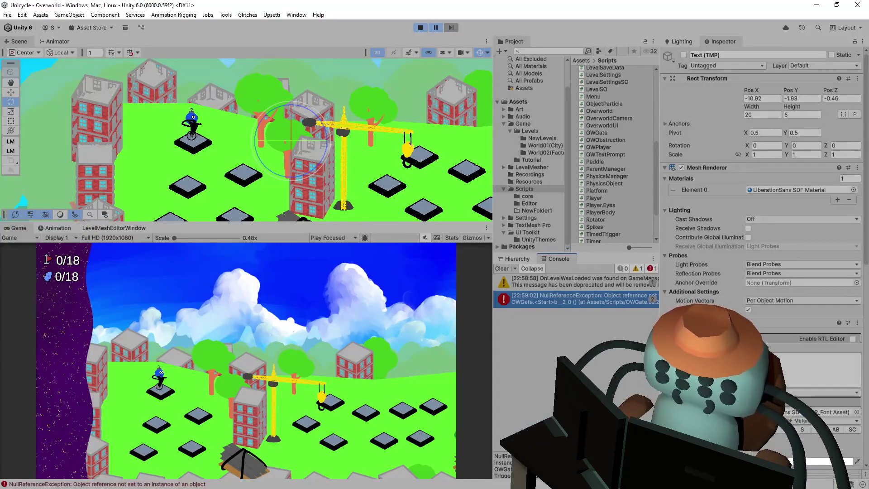
{"action": "left_click_drag", "start_coordinate": [589, 451], "coordinate": [591, 341]}
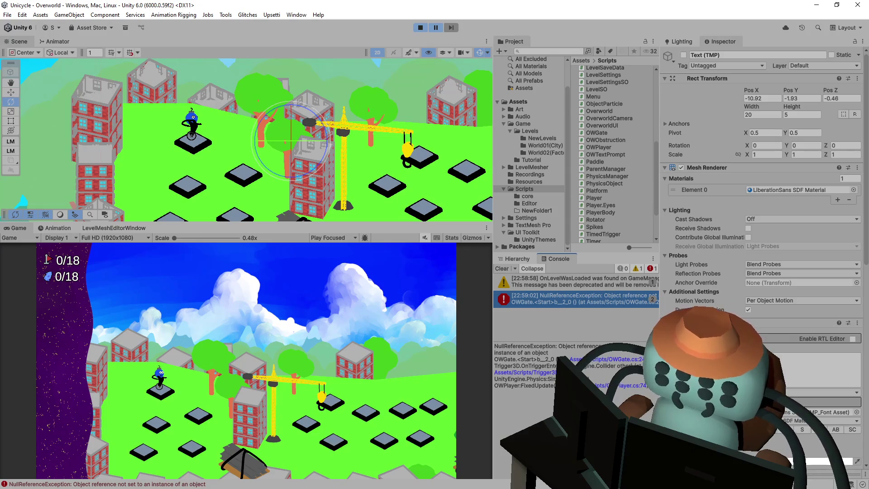
{"action": "left_click", "coordinate": [588, 361]}
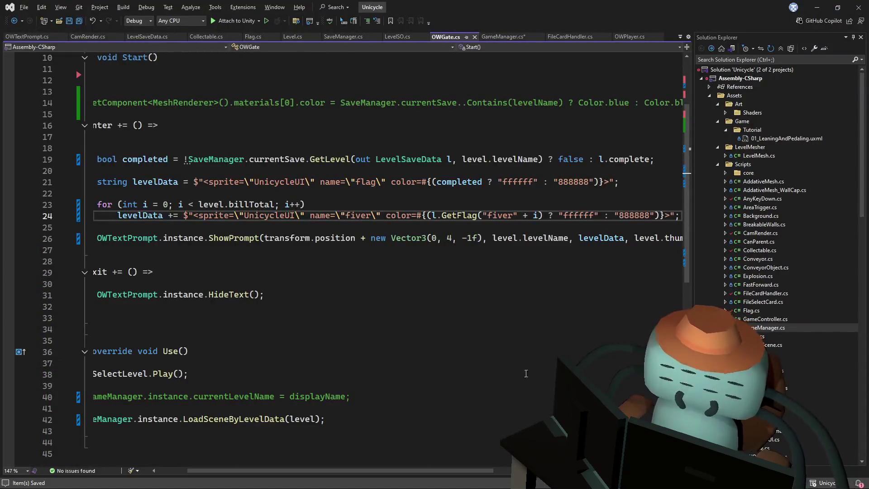
{"action": "key", "text": "alt+Tab"}
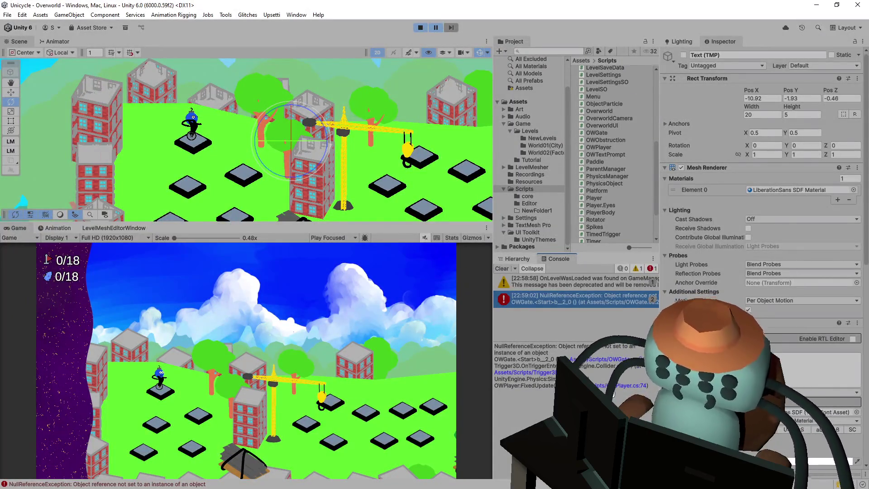
{"action": "left_click", "coordinate": [632, 385]}
{"action": "scroll", "coordinate": [275, 256], "scroll_direction": "up", "scroll_amount": 7}
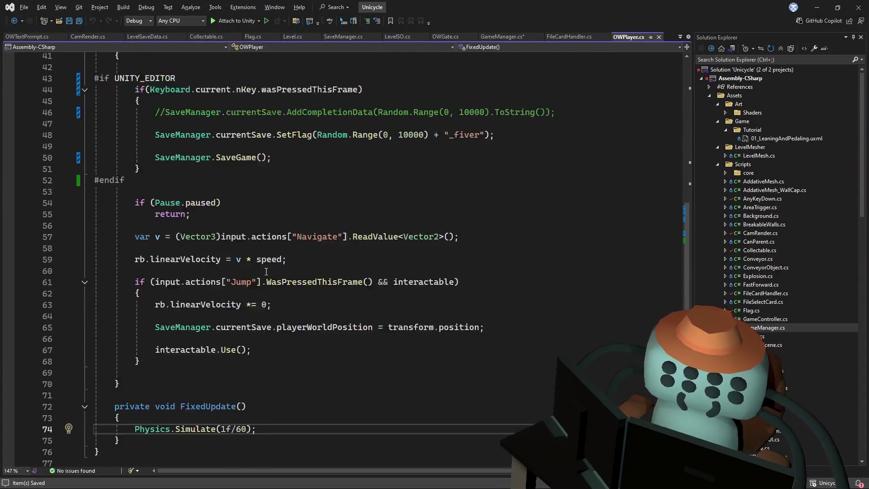
{"action": "key", "text": "alt+Tab"}
Stop play mode and check Script Execution Order, where GameManager runs at -50
{"action": "left_click", "coordinate": [22, 14]}
{"action": "left_click", "coordinate": [421, 28]}
{"action": "left_click", "coordinate": [22, 14]}
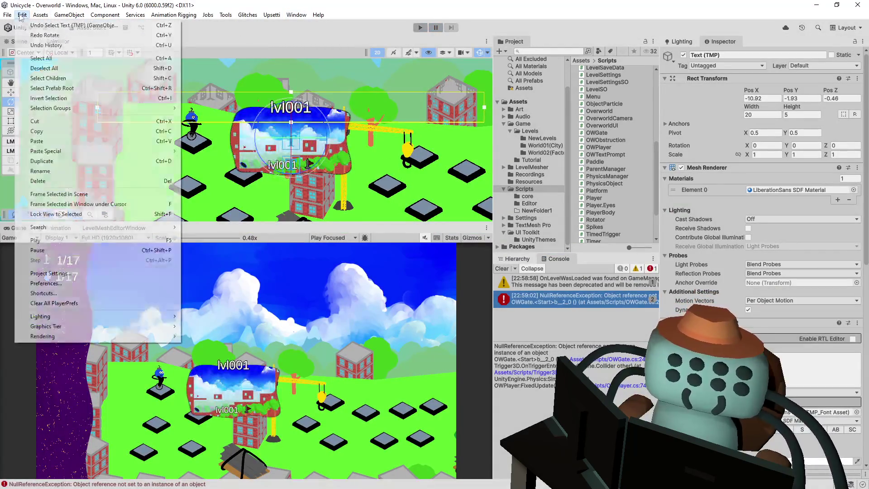
{"action": "left_click", "coordinate": [73, 273]}
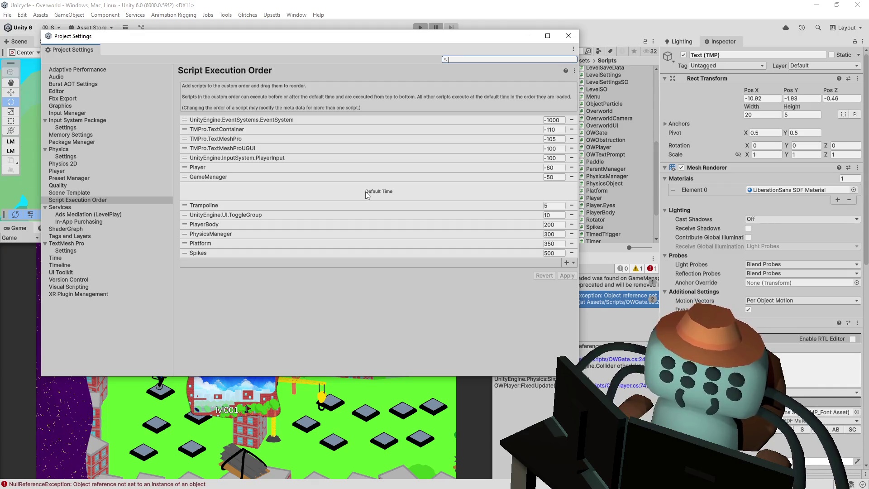
{"action": "mouse_move", "coordinate": [367, 194]}
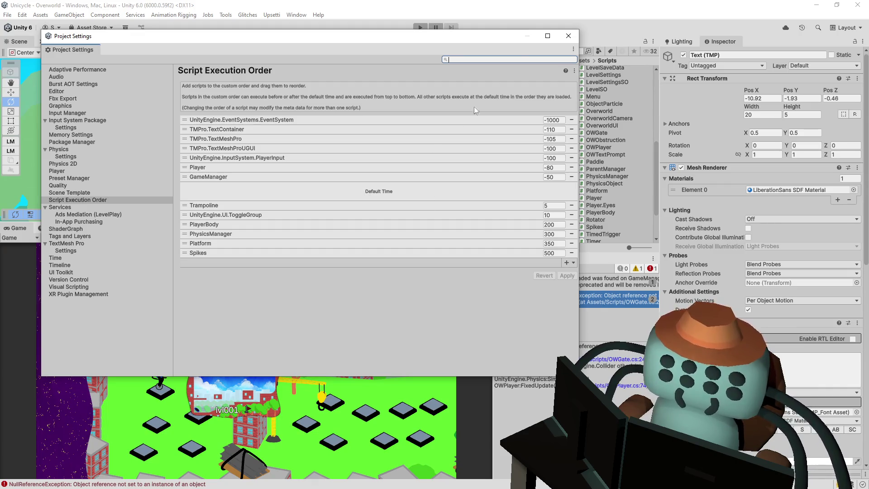
{"action": "left_click", "coordinate": [568, 35]}
{"action": "key", "text": "alt+Tab"}
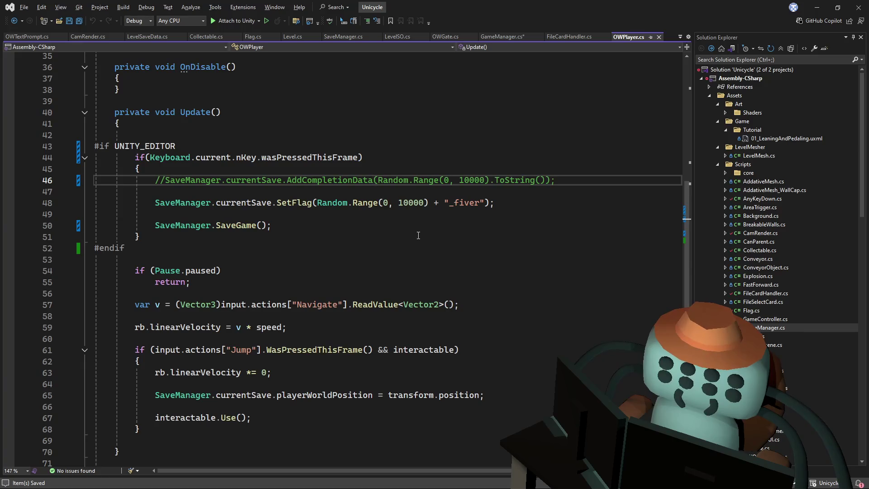
Select and delete the commented-out AddCompletionData line, then undo the deletion
{"action": "key", "text": "alt+Tab"}
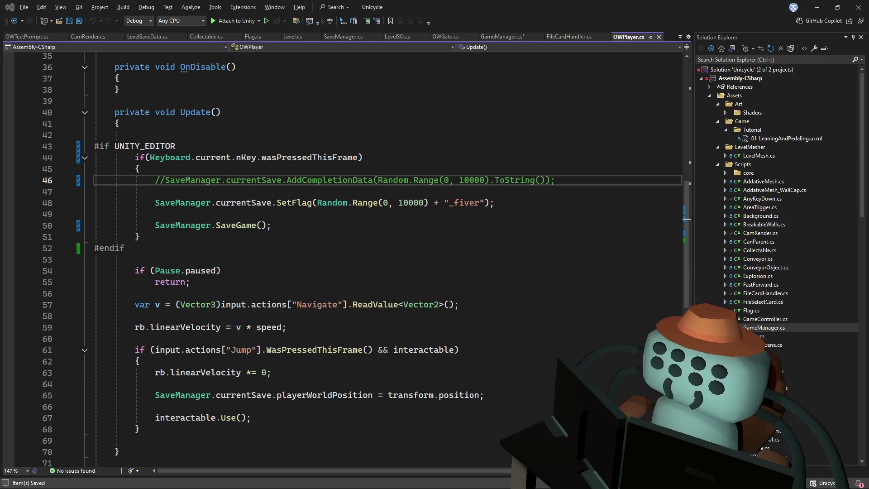
{"action": "key", "text": "alt+Tab"}
{"action": "key", "text": "Down"}
{"action": "key", "text": "Down"}
{"action": "key", "text": "Down"}
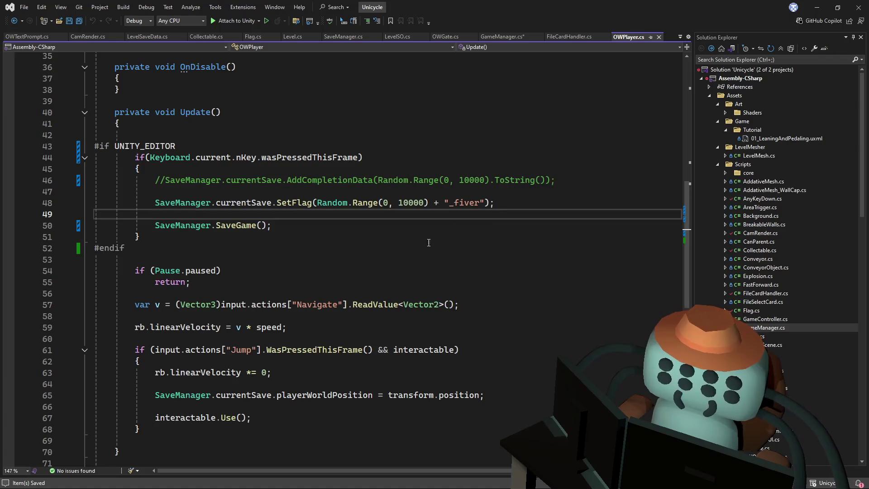
{"action": "key", "text": "Up"}
{"action": "key", "text": "Up"}
{"action": "key", "text": "shift+Up"}
{"action": "key", "text": "shift+Up"}
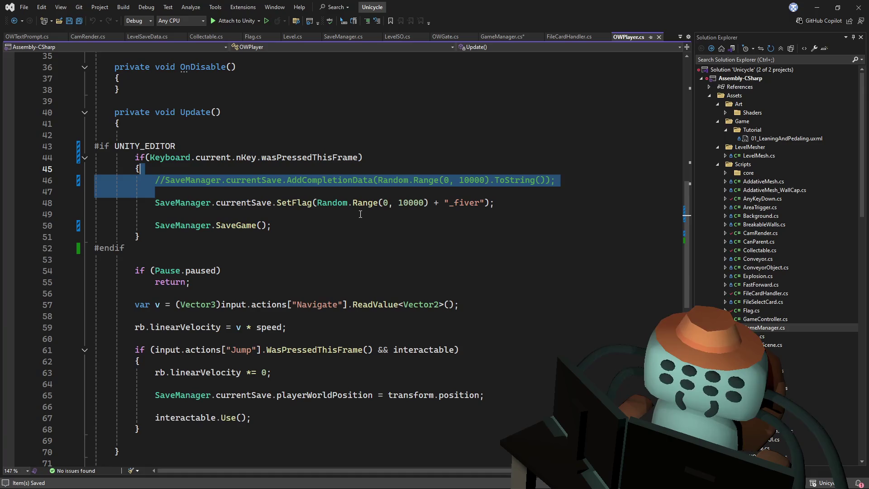
{"action": "key", "text": "Delete"}
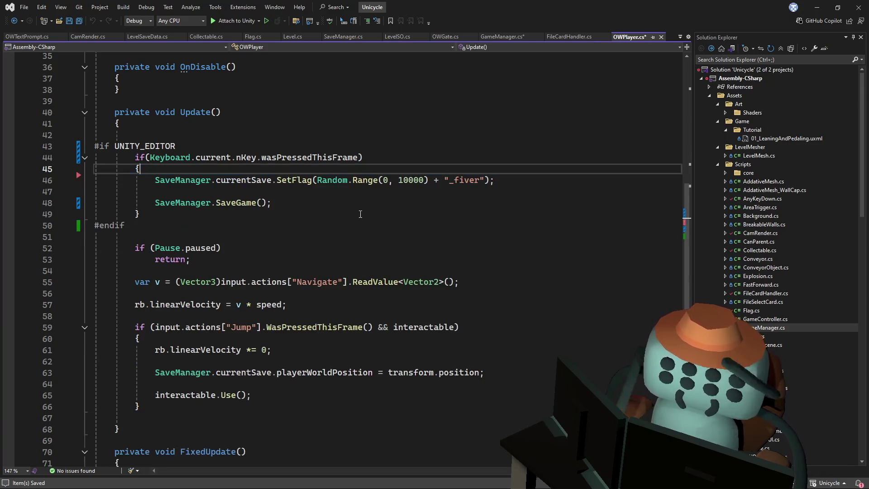
{"action": "key", "text": "ctrl+z"}
{"action": "key", "text": "Up"}
{"action": "key", "text": "Up"}
{"action": "key", "text": "Up"}
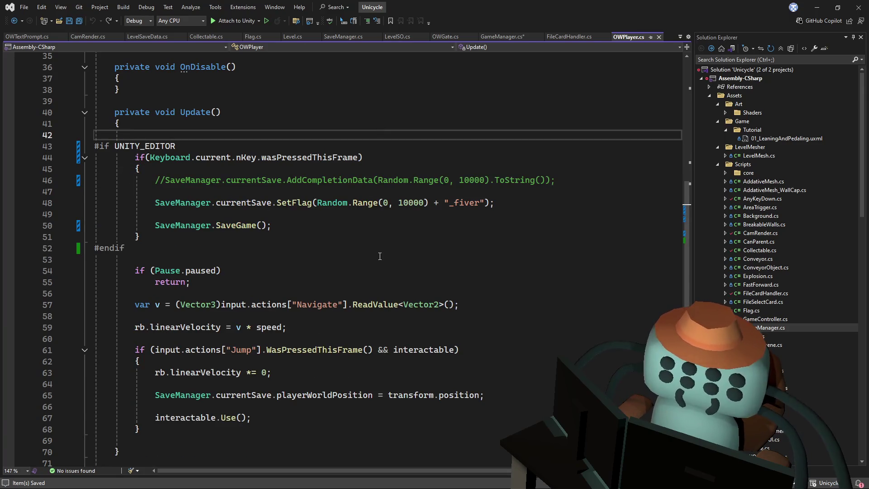
Navigate back through FixedUpdate and OWGate's Start to GameManager's Start method
{"action": "key", "text": "ctrl+minus"}
{"action": "key", "text": "ctrl+minus"}
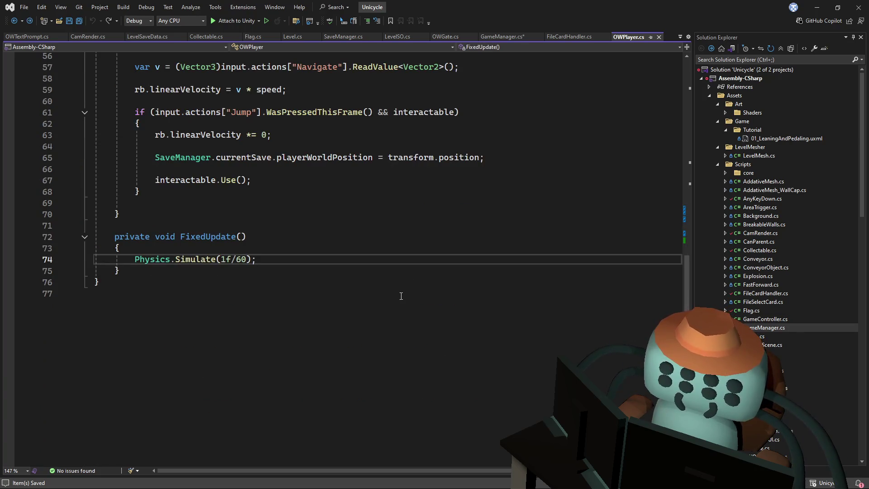
{"action": "key", "text": "ctrl+minus"}
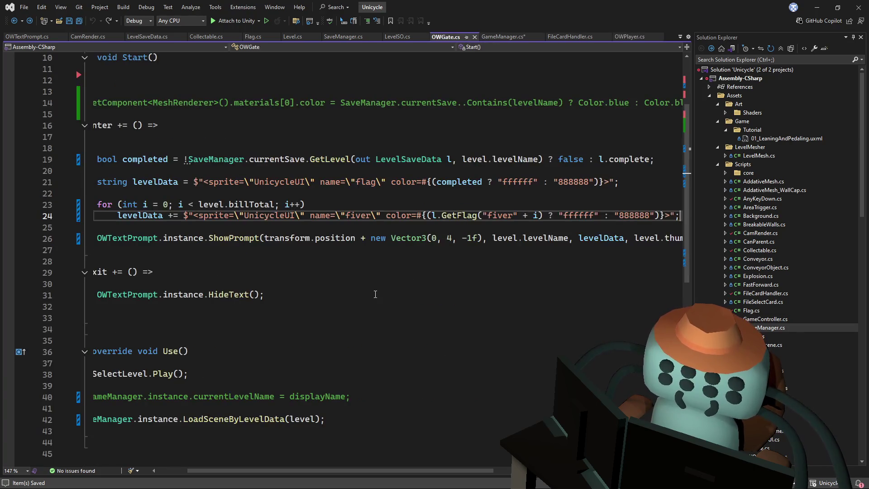
{"action": "scroll", "coordinate": [453, 335], "scroll_direction": "up", "scroll_amount": 2}
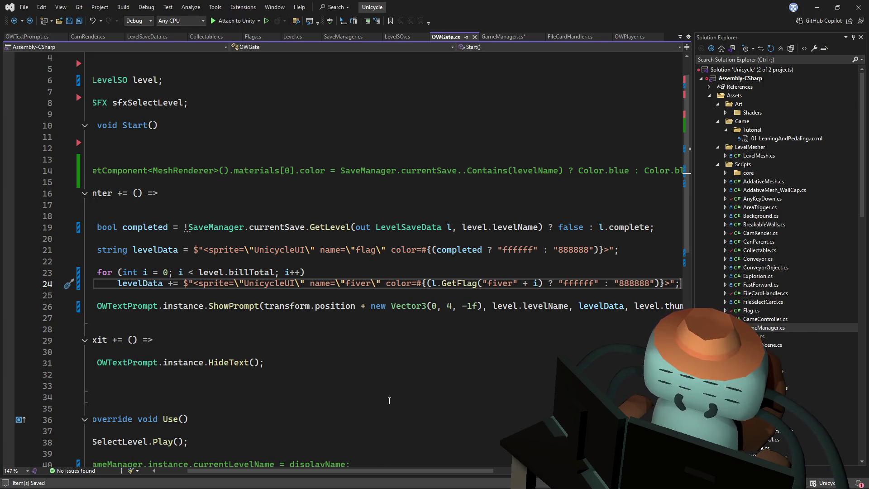
{"action": "mouse_move", "coordinate": [348, 470]}
{"action": "left_mouse_down"}
{"action": "mouse_move", "coordinate": [304, 470]}
{"action": "mouse_move", "coordinate": [347, 479]}
{"action": "mouse_move", "coordinate": [318, 483]}
{"action": "left_mouse_up"}
{"action": "scroll", "coordinate": [261, 303], "scroll_direction": "up", "scroll_amount": 1}
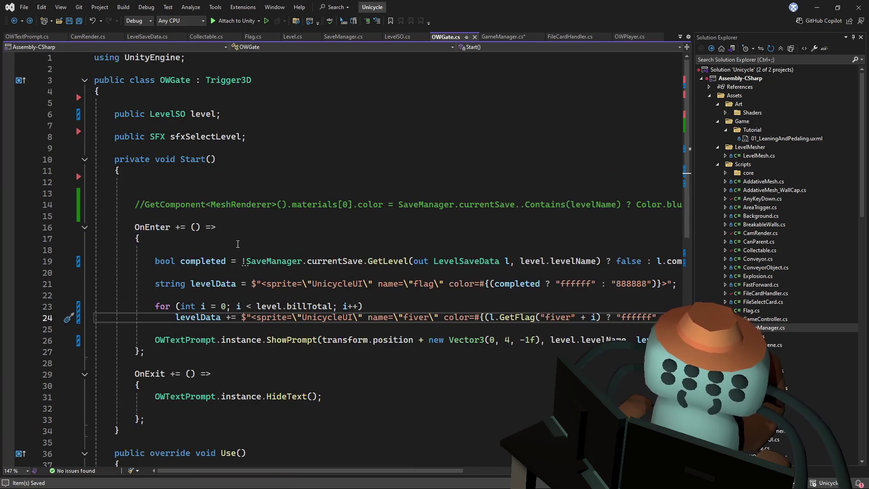
{"action": "left_click", "coordinate": [299, 194]}
{"action": "left_click", "coordinate": [503, 36]}
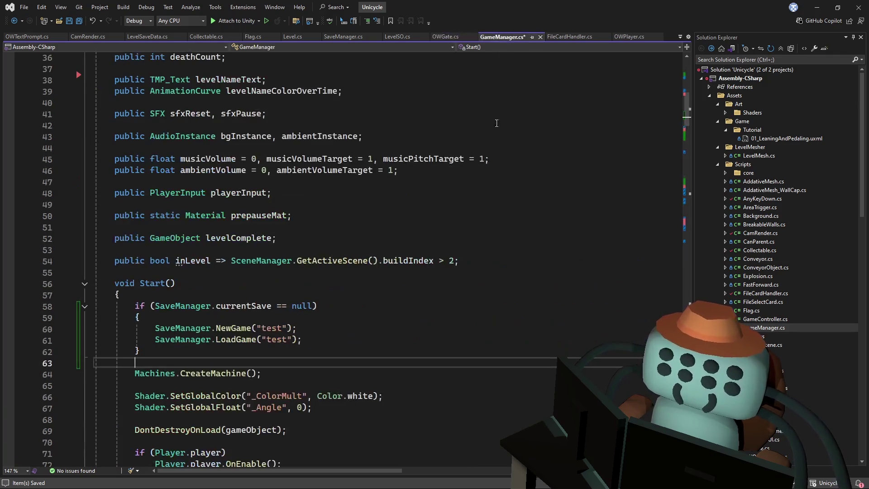
Save GameManager and cut the test-save if-block out of Start
{"action": "scroll", "coordinate": [484, 199], "scroll_direction": "down", "scroll_amount": 1}
{"action": "key", "text": "ctrl+s"}
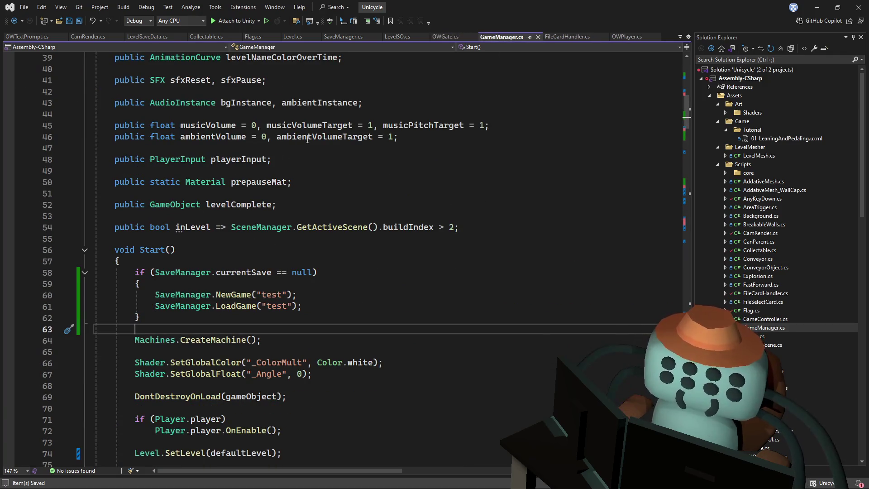
{"action": "left_click_drag", "start_coordinate": [218, 317], "coordinate": [122, 263]}
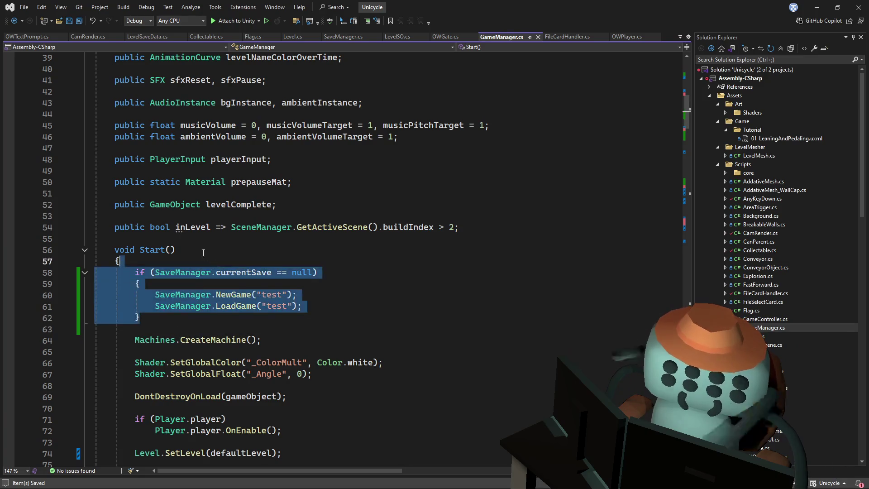
{"action": "key", "text": "Delete"}
{"action": "left_click", "coordinate": [205, 247]}
Create a private Awake method above Start, paste the if-block inside, and save
{"action": "key", "text": "ctrl+Return"}
{"action": "key", "text": "ctrl+Return"}
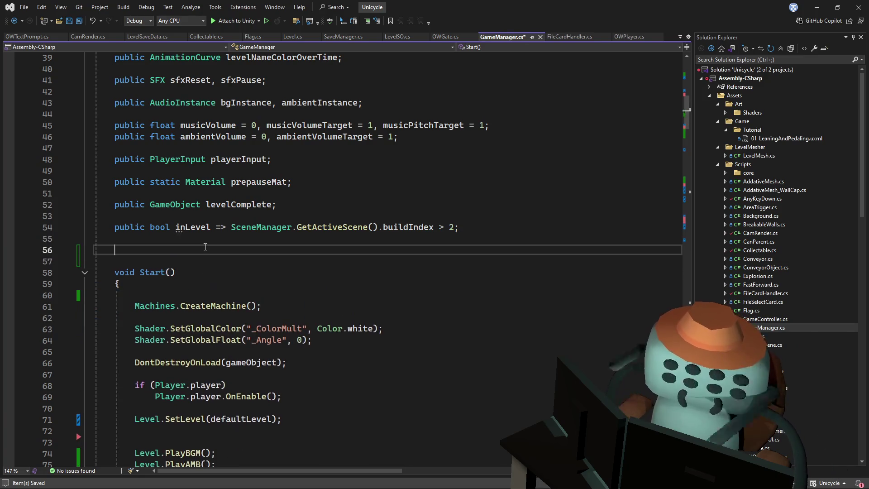
{"action": "type", "text": "void"}
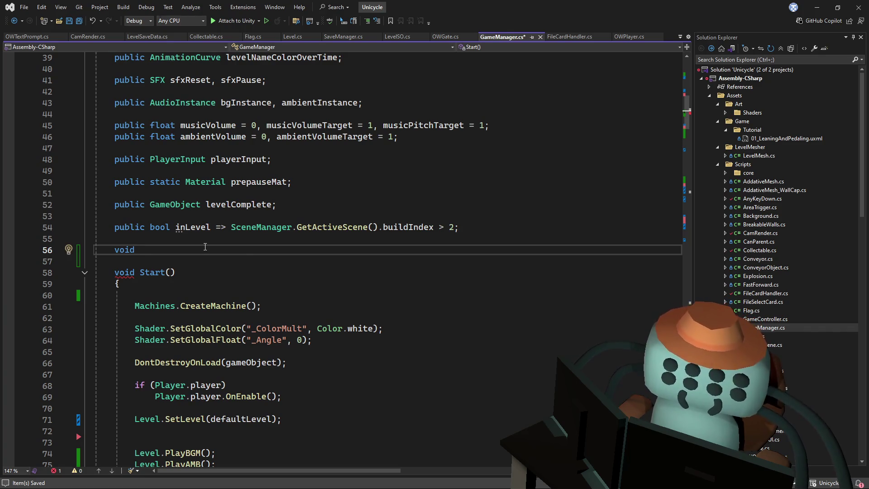
{"action": "type", "text": " A"}
{"action": "key", "text": "Tab"}
{"action": "type", "text": "if (SaveManager.currentSave == null) {     SaveManager.NewGame(\"test\");     SaveManager.LoadGame(\"test\"); }"}
{"action": "key", "text": "ctrl+s"}
{"action": "left_click", "coordinate": [225, 273]}
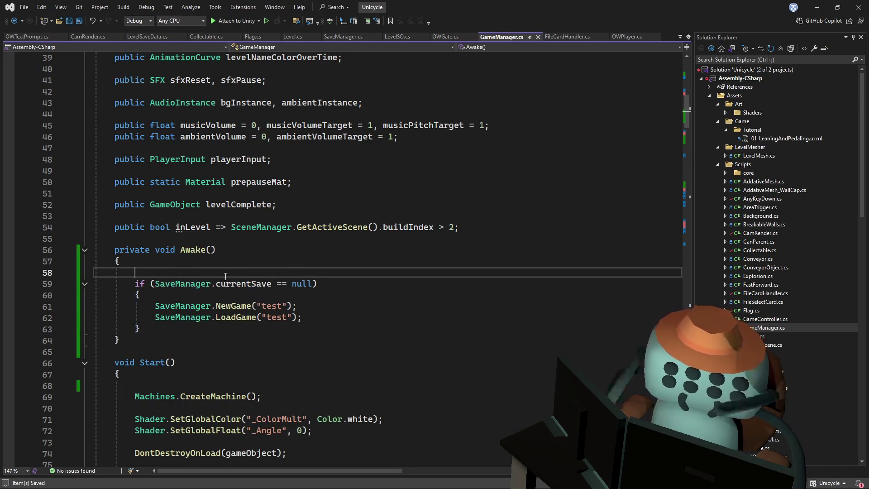
{"action": "key", "text": "Delete"}
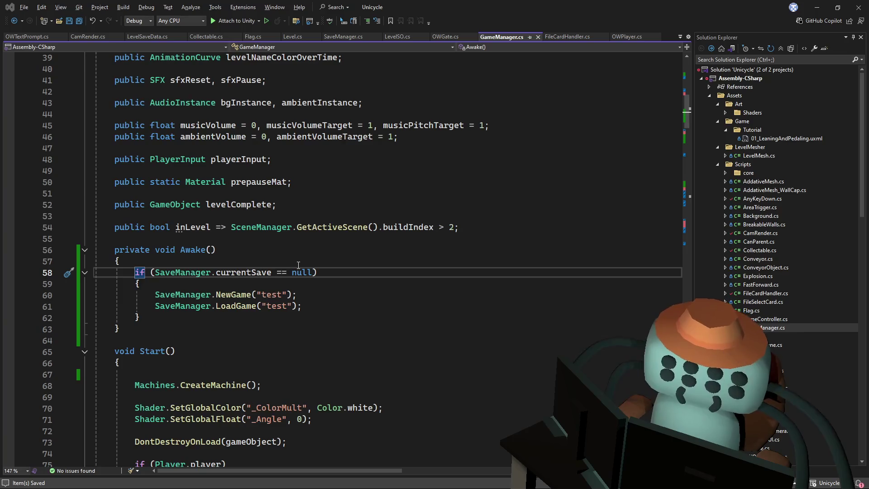
{"action": "key", "text": "alt+Tab"}
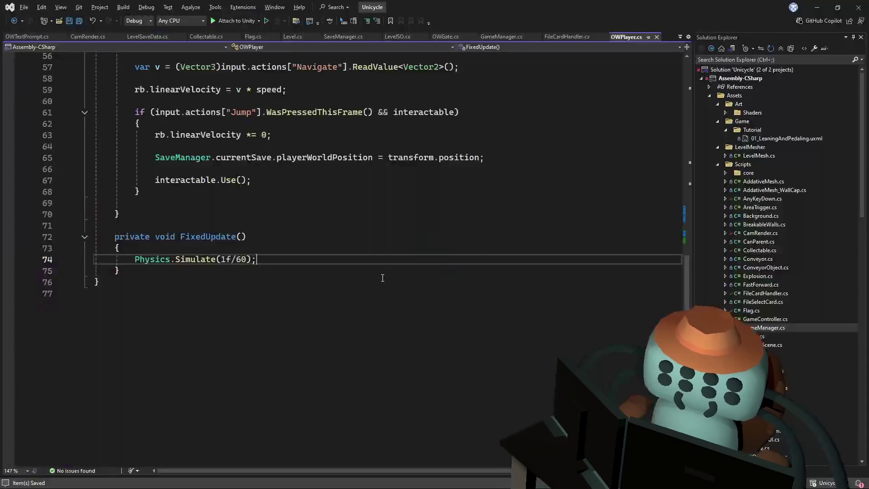
Jump from the LoadGame("test") call in GameManager to its definition in SaveManager.cs
{"action": "key", "text": "alt+Tab"}
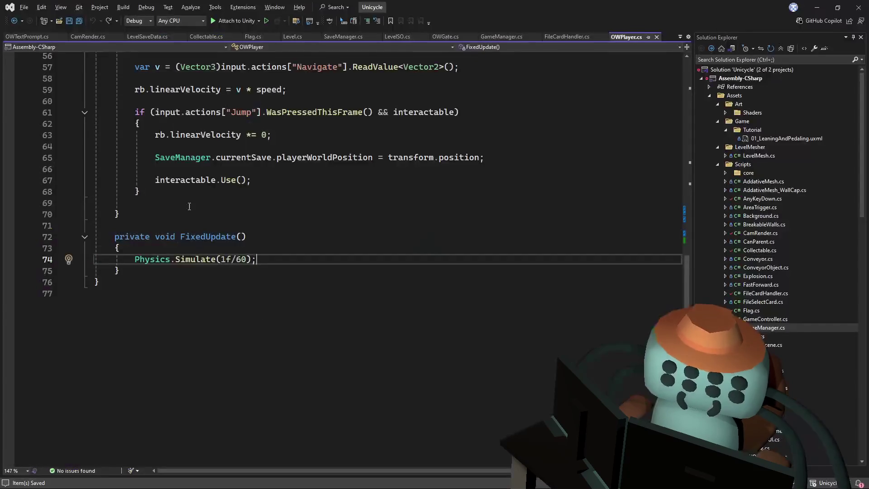
{"action": "key", "text": "alt+Tab"}
{"action": "left_click", "coordinate": [222, 204]}
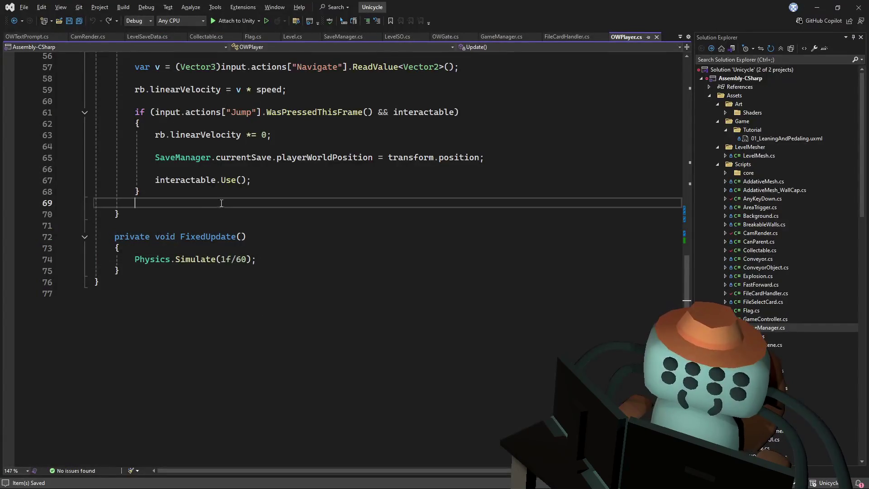
{"action": "scroll", "coordinate": [253, 138], "scroll_direction": "up", "scroll_amount": 1}
{"action": "left_click_drag", "start_coordinate": [685, 272], "coordinate": [684, 96]}
{"action": "scroll", "coordinate": [353, 204], "scroll_direction": "down", "scroll_amount": 2}
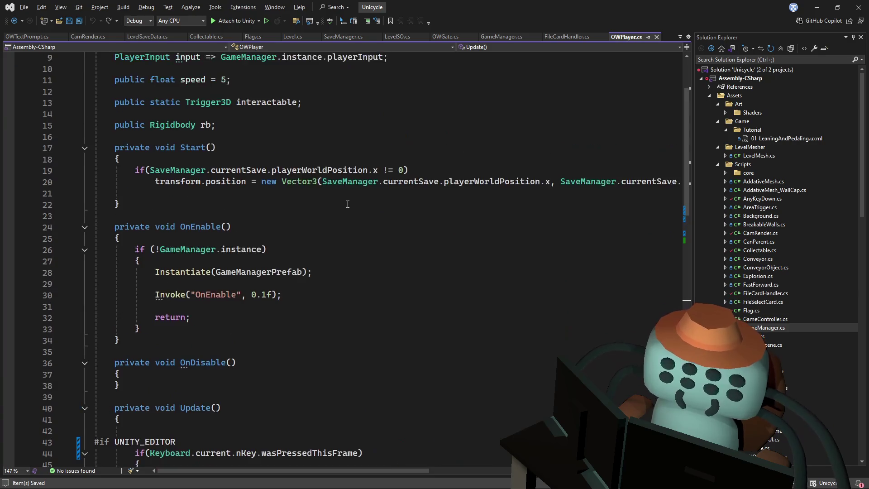
{"action": "scroll", "coordinate": [339, 214], "scroll_direction": "up", "scroll_amount": 3}
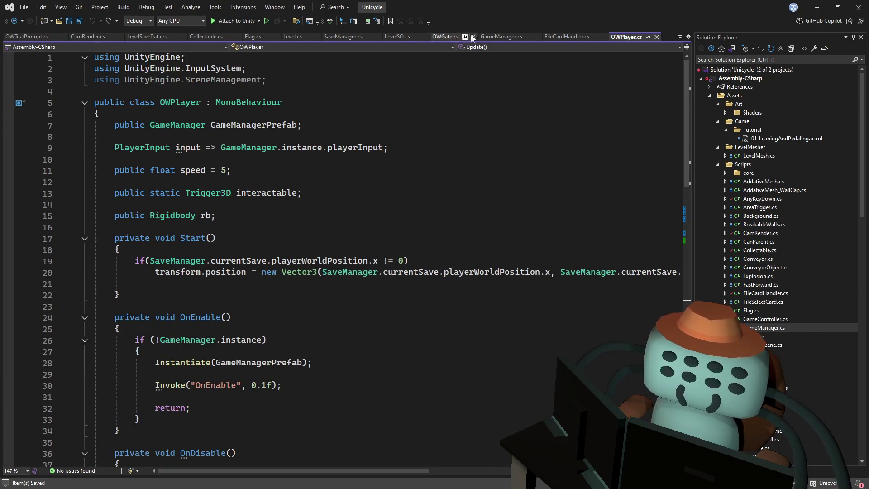
{"action": "left_click", "coordinate": [502, 43]}
{"action": "left_click", "coordinate": [229, 304], "text": "ctrl"}
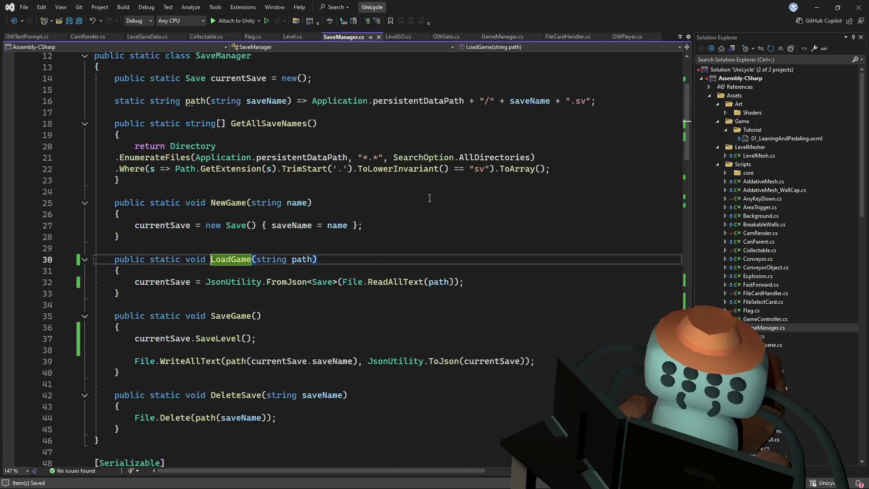
Add a blank line in LoadGame and re-paste File.ReadAllText(path) inside FromJson
{"action": "left_click", "coordinate": [177, 283]}
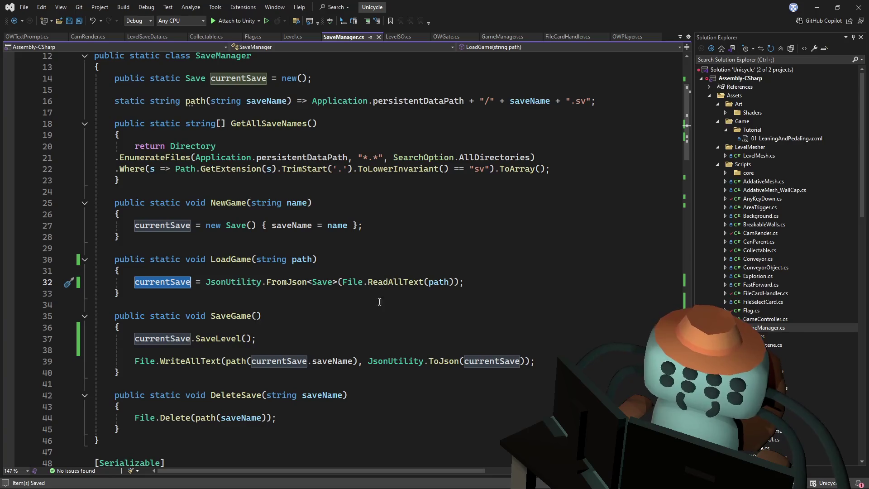
{"action": "left_click", "coordinate": [476, 277]}
{"action": "key", "text": "Return"}
{"action": "key", "text": "Return"}
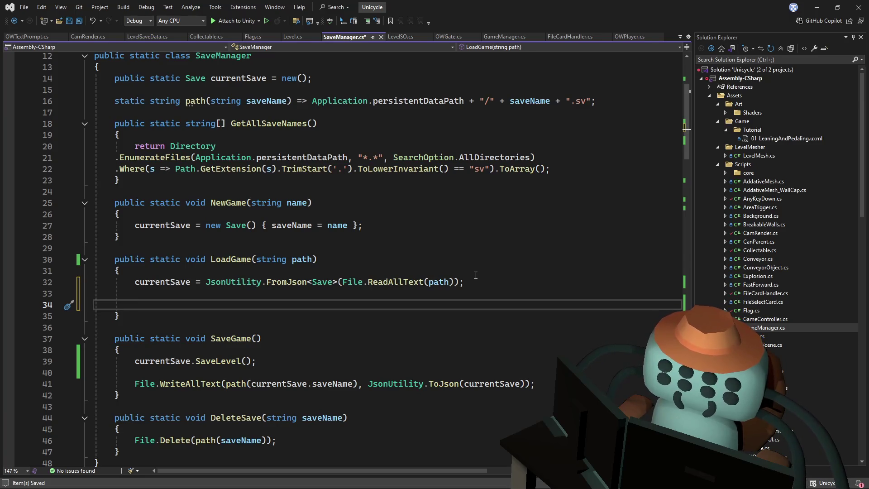
{"action": "left_click_drag", "start_coordinate": [457, 281], "coordinate": [343, 281]}
{"action": "key", "text": "ctrl+x"}
{"action": "left_click", "coordinate": [347, 270]}
{"action": "left_click", "coordinate": [343, 282]}
{"action": "key", "text": "ctrl+v"}
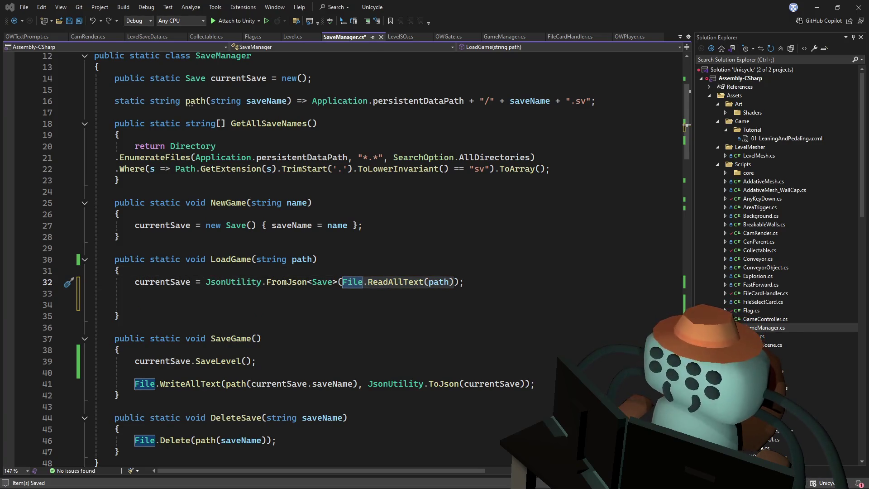
Step through NewGame and LoadGame, then navigate back to GameManager's Awake
{"action": "left_click", "coordinate": [416, 213]}
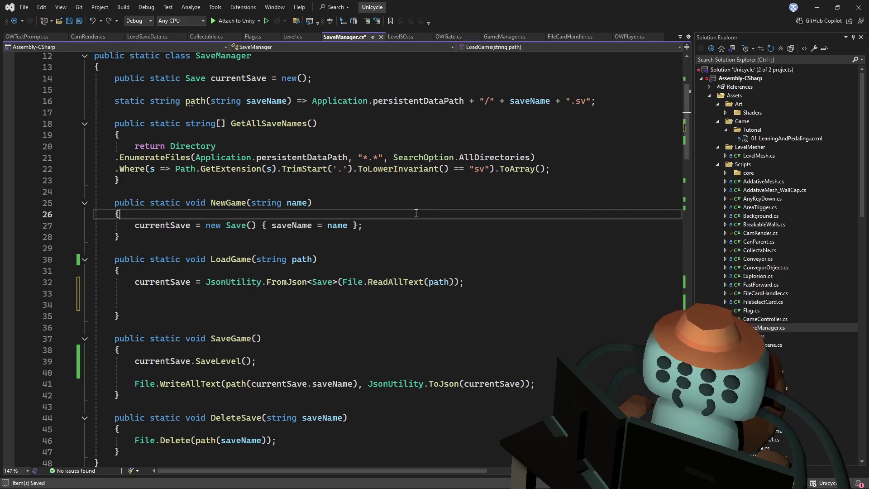
{"action": "key", "text": "Down"}
{"action": "key", "text": "Down"}
{"action": "key", "text": "Down"}
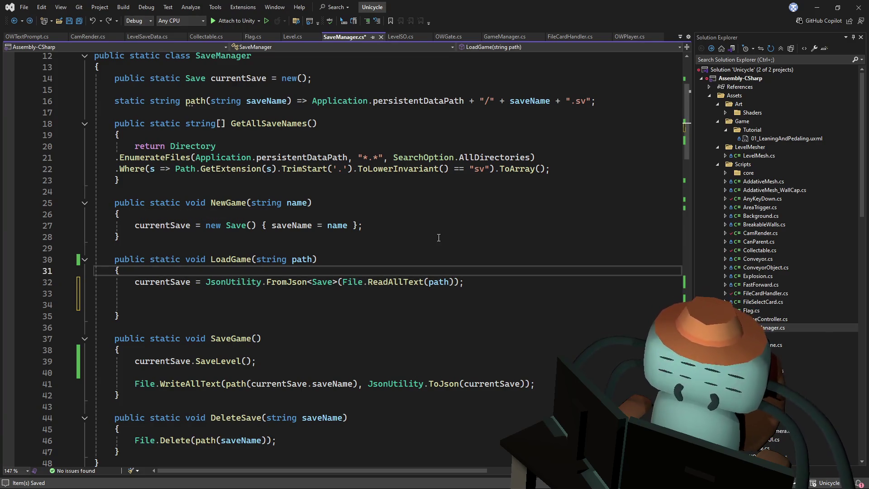
{"action": "key", "text": "ctrl+minus"}
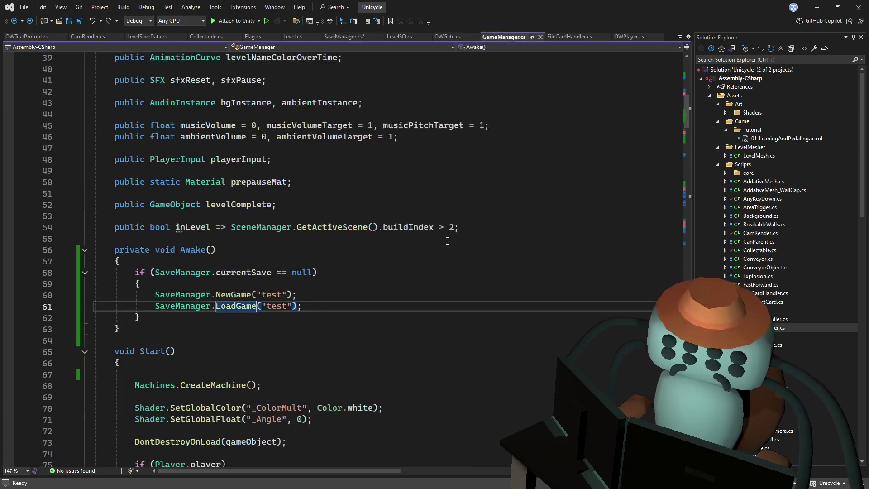
Duplicate the NewGame("test") line into an argument-less SaveGame() call and save GameManager
{"action": "key", "text": "Up"}
{"action": "key", "text": "ctrl+d"}
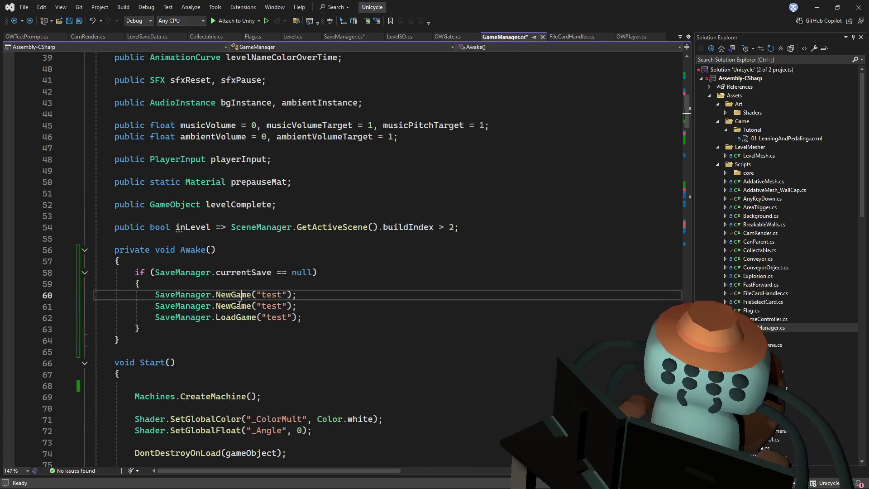
{"action": "double_click", "coordinate": [240, 306]}
{"action": "type", "text": "Sag"}
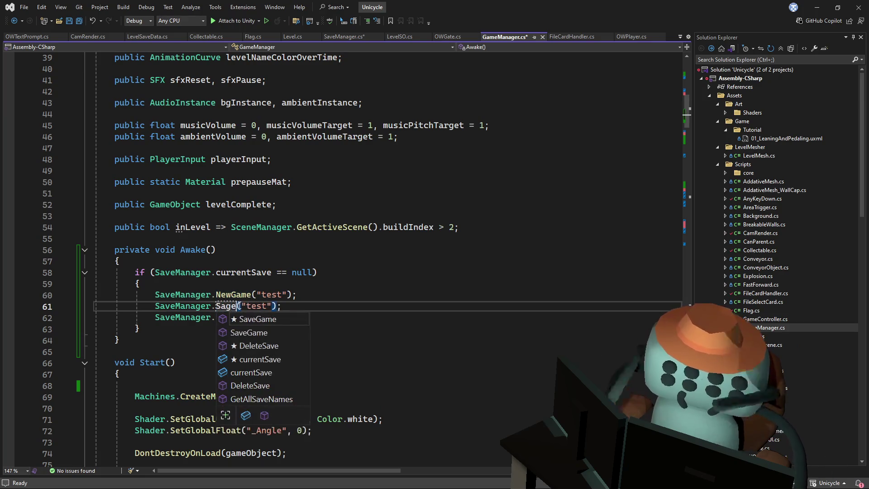
{"action": "type", "text": "ve"}
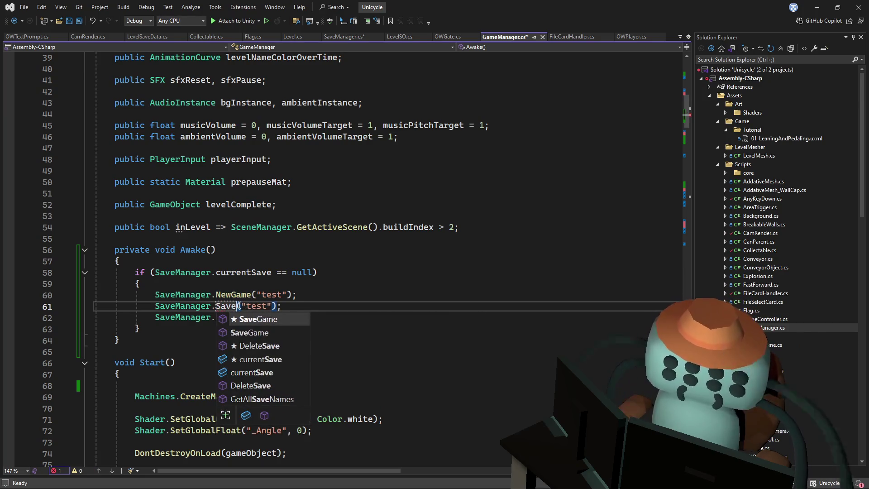
{"action": "key", "text": "Tab"}
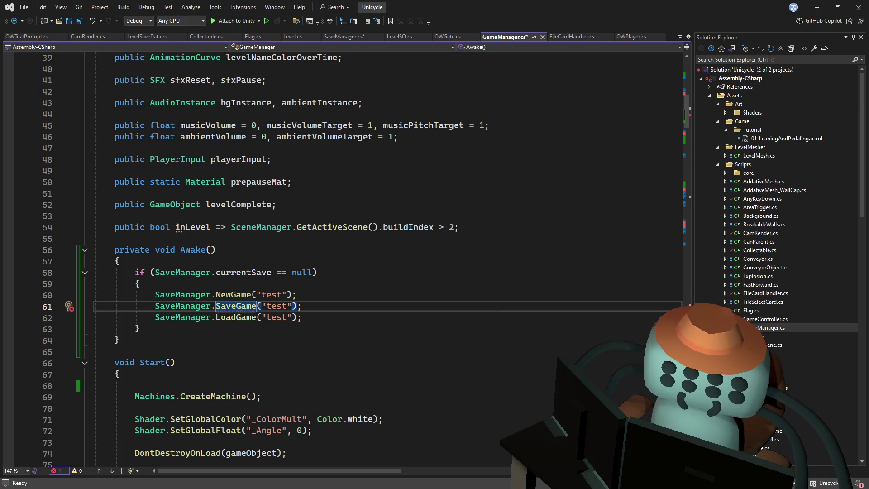
{"action": "left_click_drag", "start_coordinate": [292, 306], "coordinate": [272, 307]}
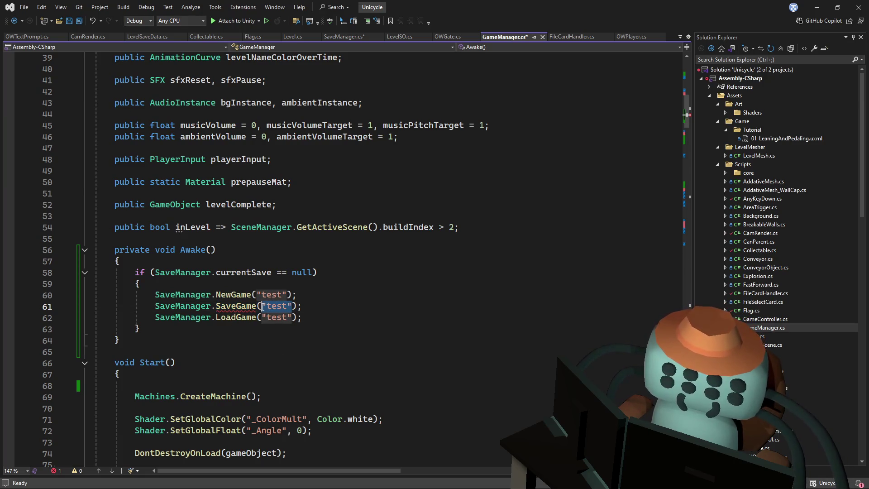
{"action": "key", "text": "BackSpace"}
{"action": "key", "text": "ctrl+s"}
{"action": "left_click", "coordinate": [300, 245]}
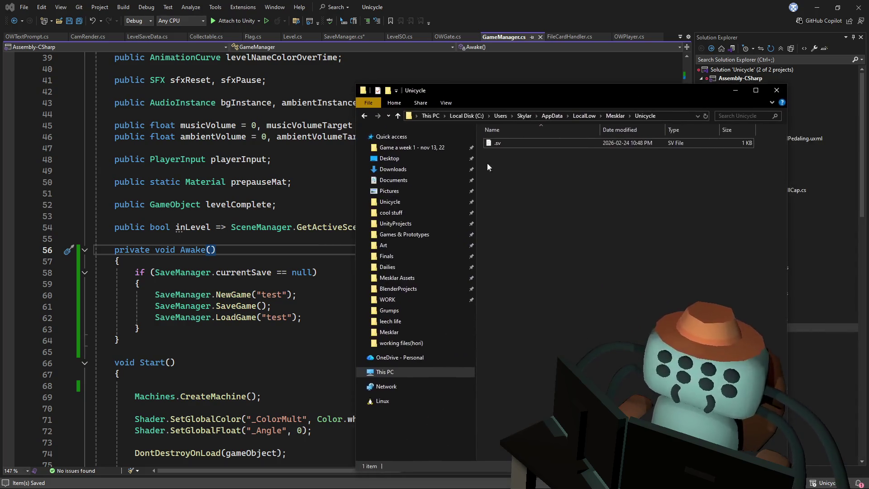
Close the save folder, enter Play mode in Unity, and open the OWGate NullReferenceException
{"action": "left_click", "coordinate": [777, 90]}
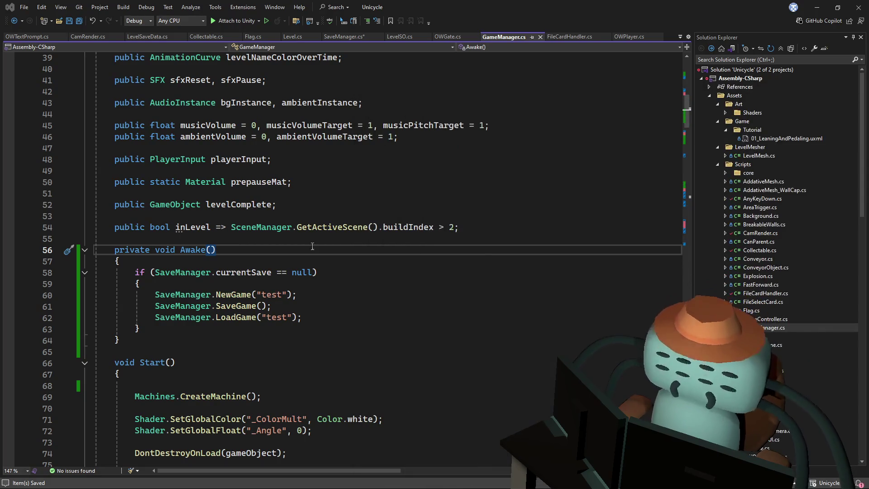
{"action": "left_click", "coordinate": [358, 204]}
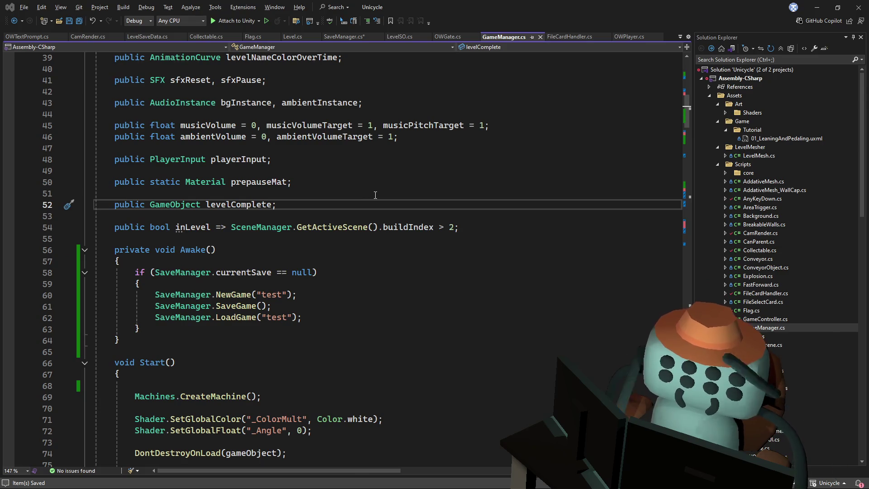
{"action": "key", "text": "alt+Tab"}
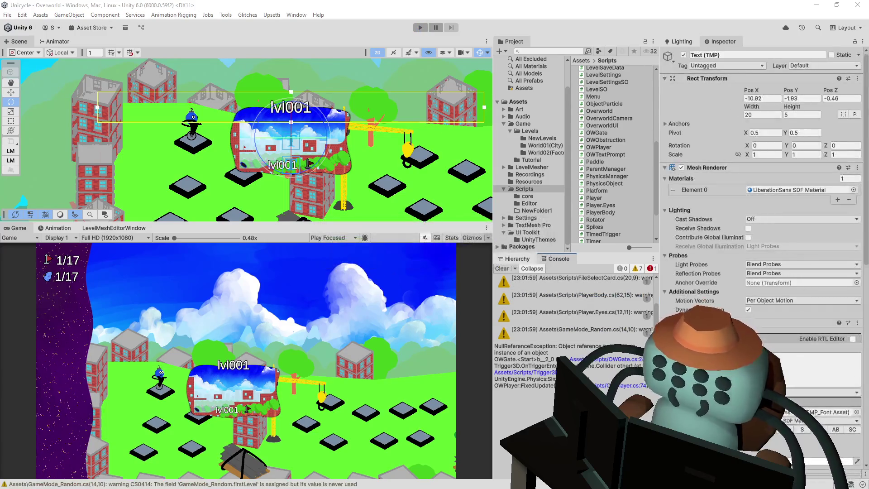
{"action": "key", "text": "ctrl+p"}
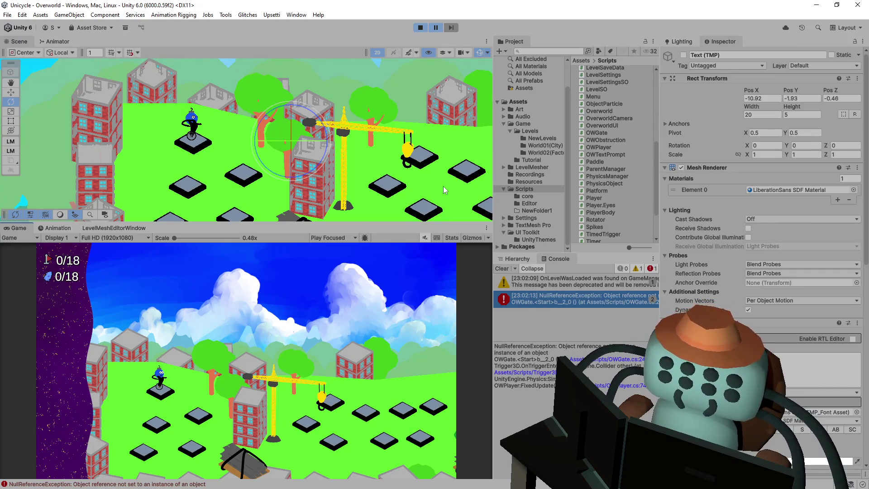
{"action": "double_click", "coordinate": [588, 297]}
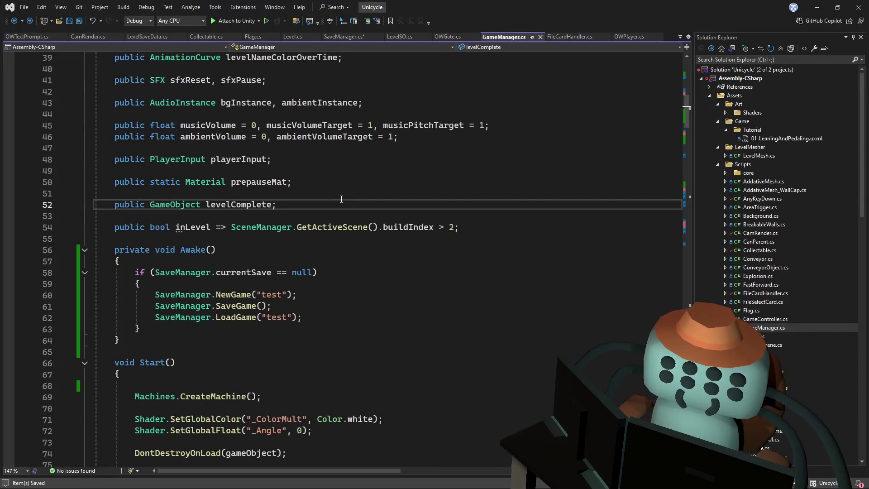
Inspect the LoadGame definition in SaveManager, then return to GameManager's Awake
{"action": "left_click", "coordinate": [325, 315]}
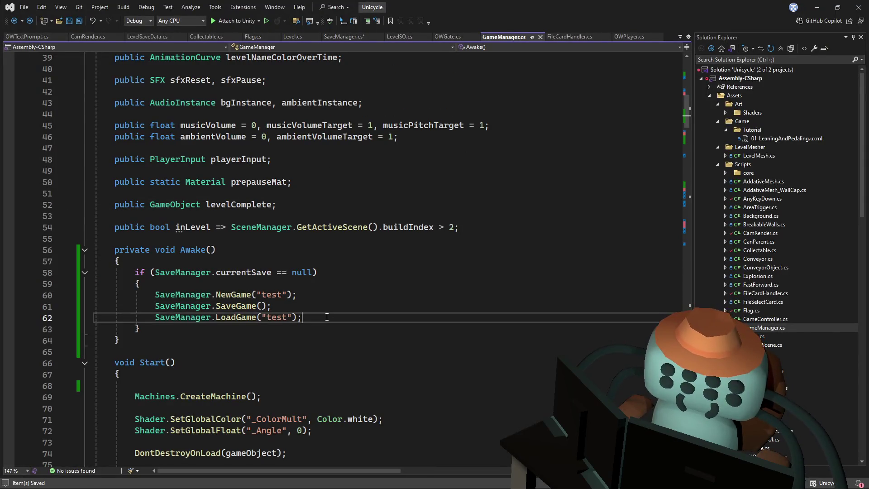
{"action": "left_click", "coordinate": [236, 317]}
{"action": "key", "text": "F12"}
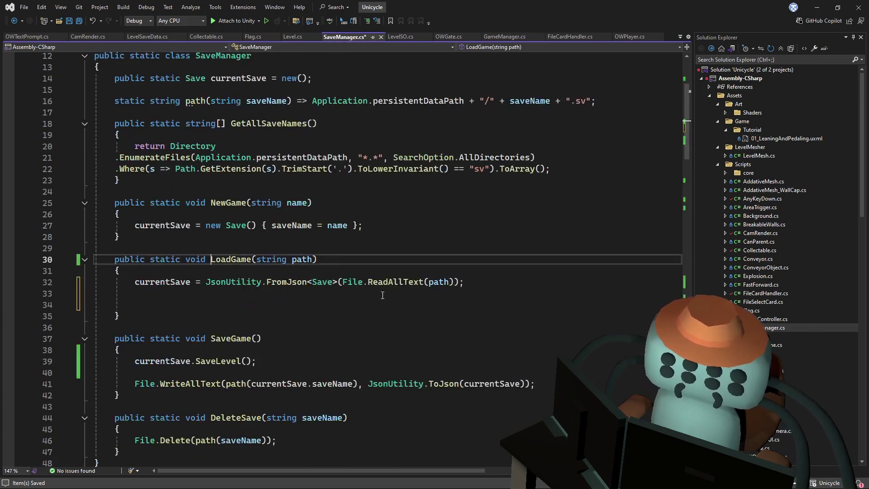
{"action": "left_click_drag", "start_coordinate": [461, 278], "coordinate": [342, 282]}
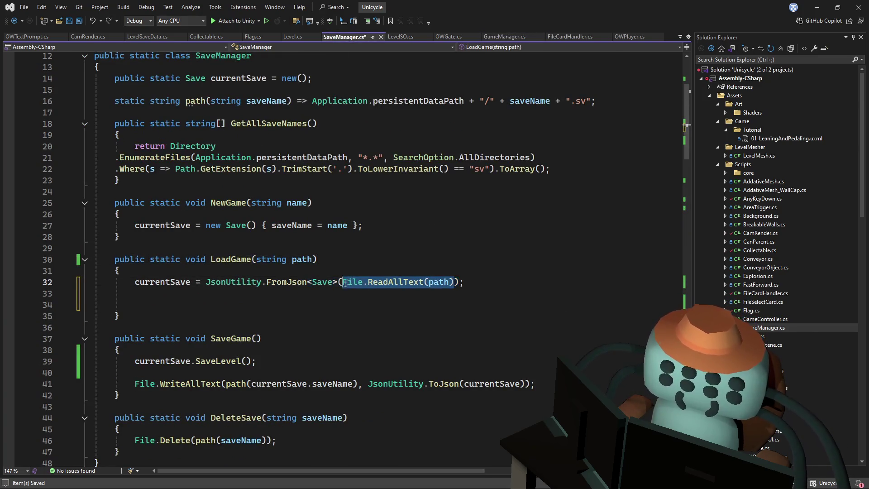
{"action": "left_click", "coordinate": [361, 265]}
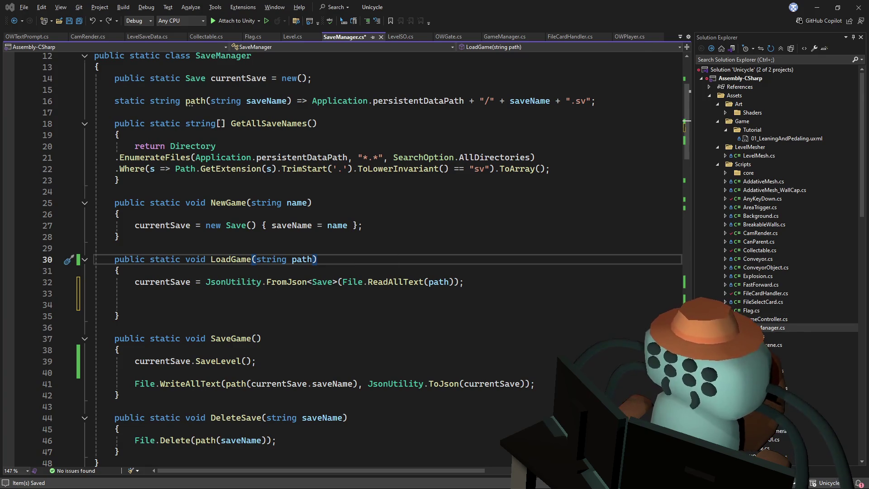
{"action": "key", "text": "Up"}
{"action": "key", "text": "Up"}
{"action": "key", "text": "Up"}
{"action": "scroll", "coordinate": [337, 251], "scroll_direction": "up", "scroll_amount": 3}
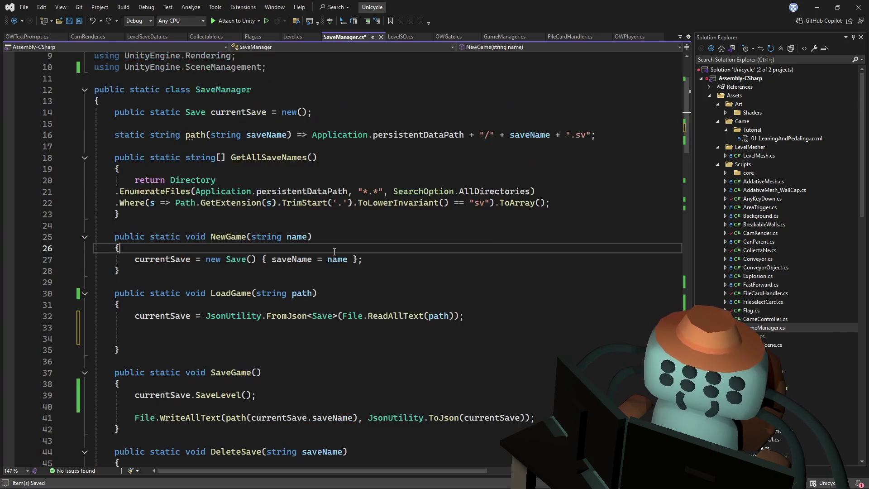
{"action": "key", "text": "ctrl+minus"}
Remove the ' = new()' default from currentSave's declaration and save SaveManager.cs
{"action": "left_click", "coordinate": [341, 250]}
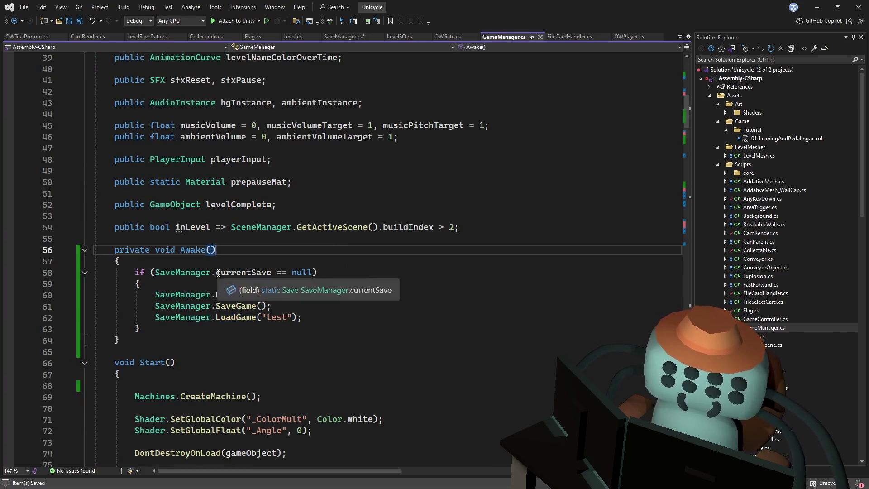
{"action": "left_click", "coordinate": [263, 271], "text": "ctrl"}
{"action": "left_click_drag", "start_coordinate": [308, 204], "coordinate": [267, 204]}
{"action": "key", "text": "Delete"}
{"action": "key", "text": "ctrl+s"}
{"action": "left_click", "coordinate": [331, 185]}
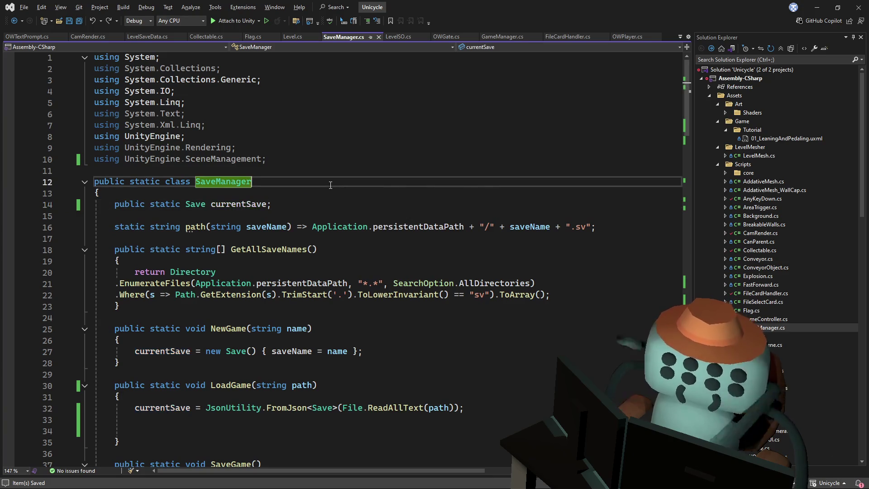
{"action": "key", "text": "alt+Tab"}
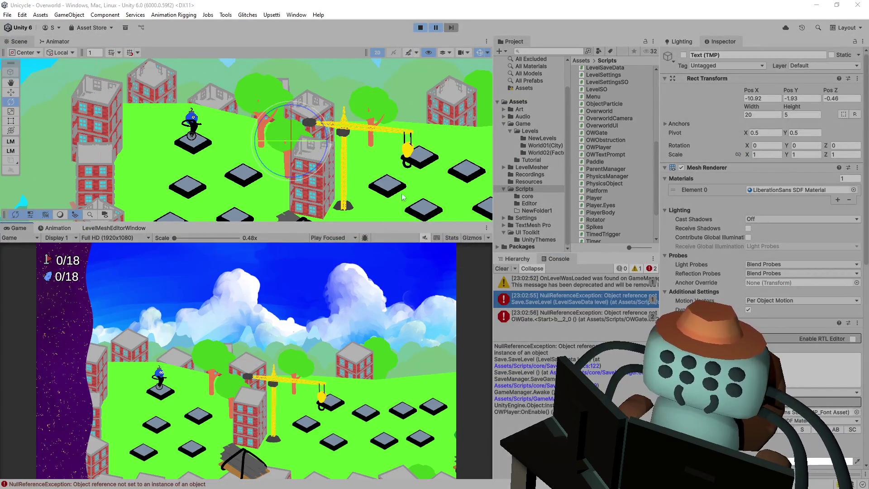
Follow Unity's console stack trace to the SaveGame call in GameManager's Awake
{"action": "key", "text": "alt+Tab"}
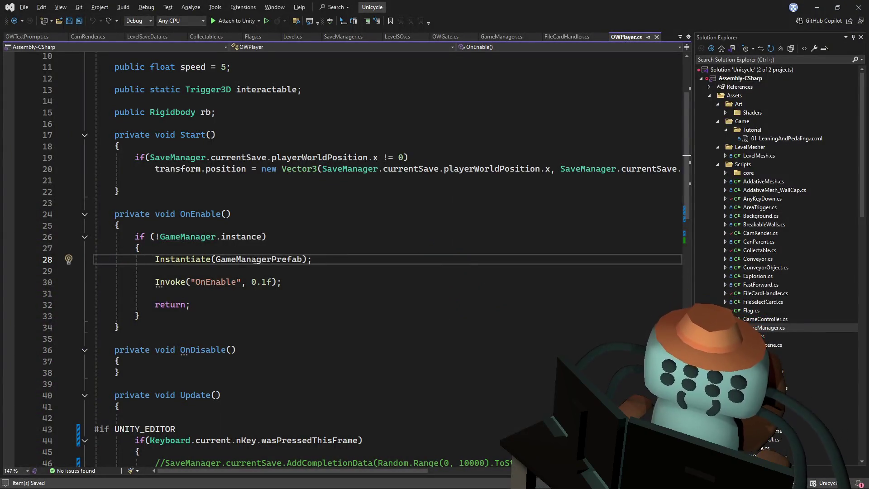
{"action": "mouse_move", "coordinate": [236, 259]}
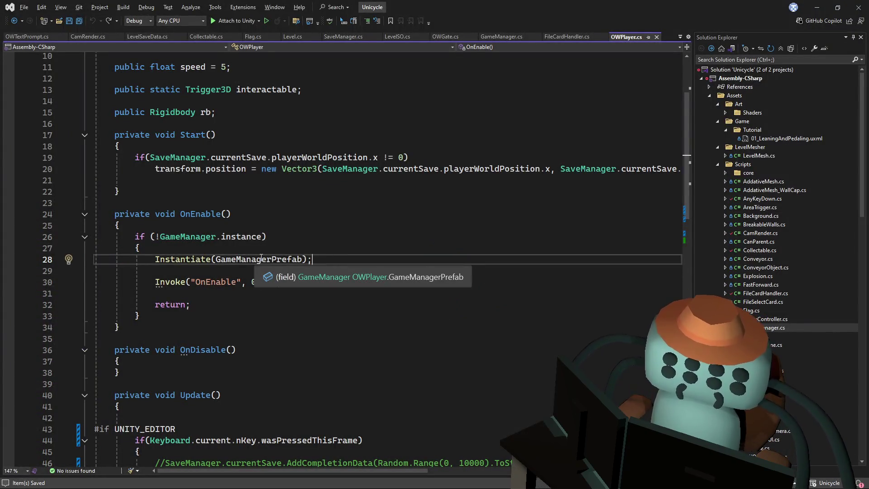
{"action": "key", "text": "alt+Tab"}
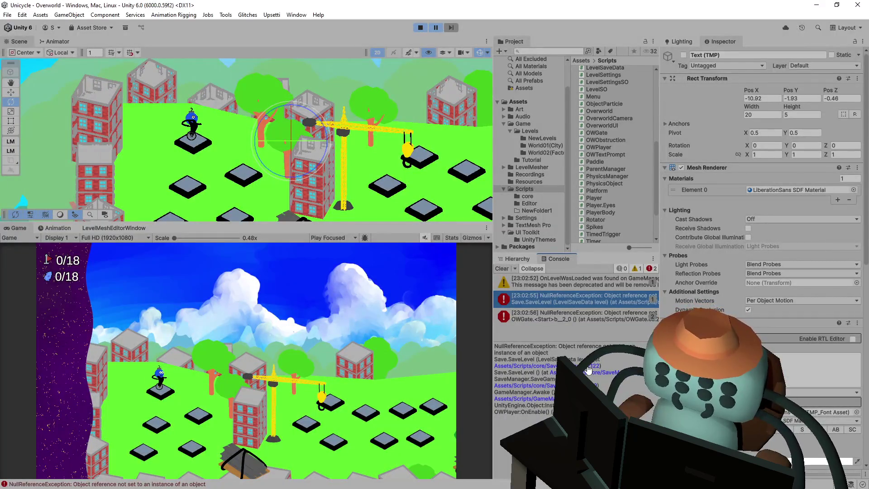
{"action": "left_click", "coordinate": [470, 355]}
{"action": "key", "text": "alt+Tab"}
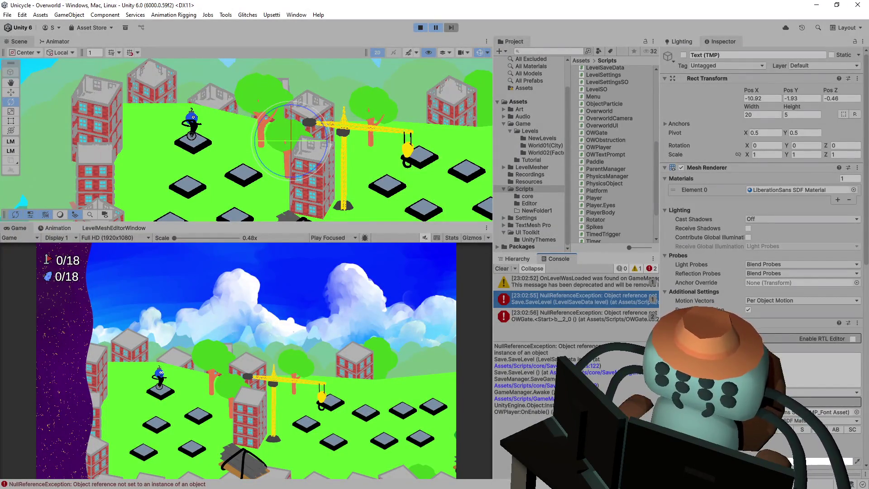
{"action": "left_click", "coordinate": [543, 398]}
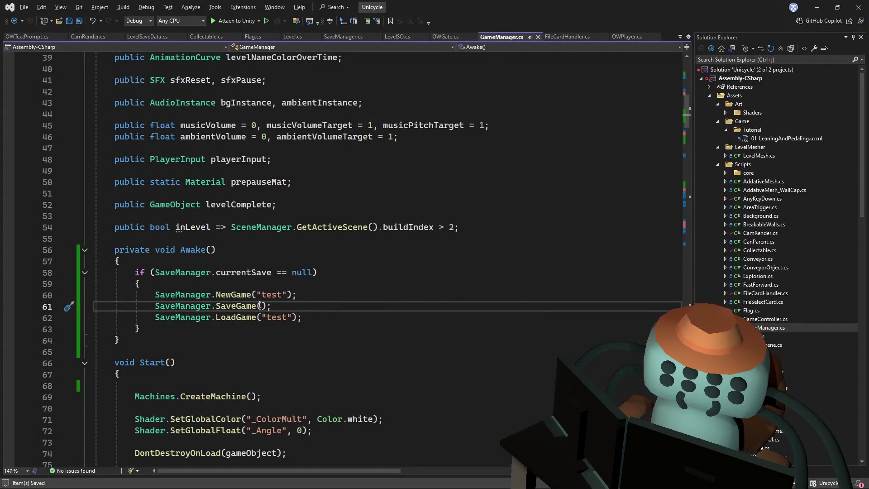
Inspect the SaveGame and NewGame definitions in SaveManager
{"action": "key", "text": "F12"}
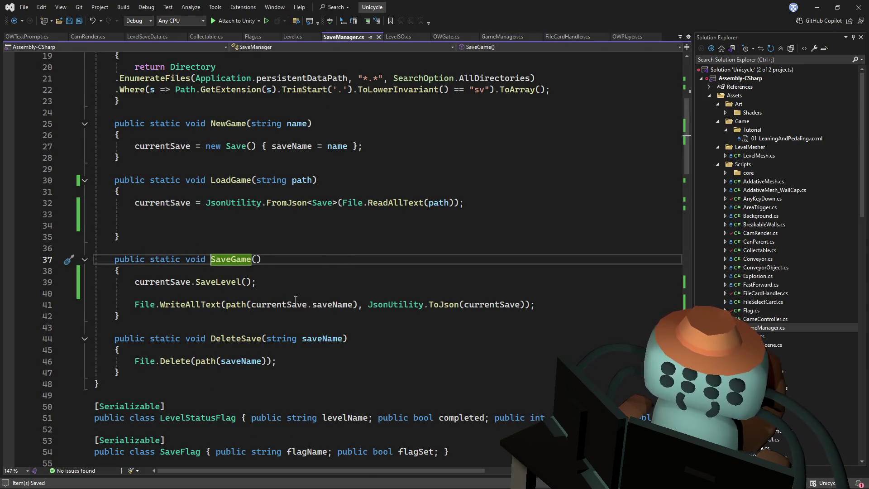
{"action": "key", "text": "ctrl+minus"}
{"action": "left_click", "coordinate": [255, 293]}
{"action": "key", "text": "F12"}
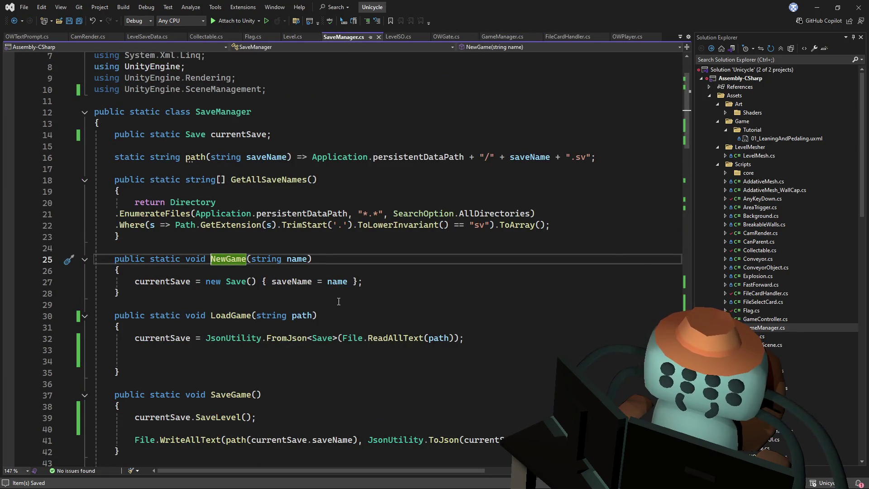
Go to SaveGame's definition, then open Save.SaveLevel() at line 118 from the console trace
{"action": "key", "text": "ctrl+minus"}
{"action": "key", "text": "Up"}
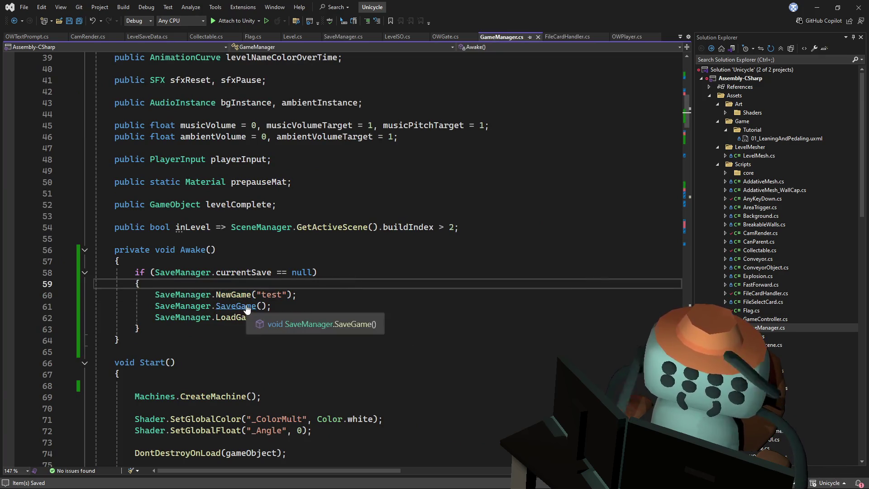
{"action": "left_click", "coordinate": [236, 306]}
{"action": "key", "text": "F12"}
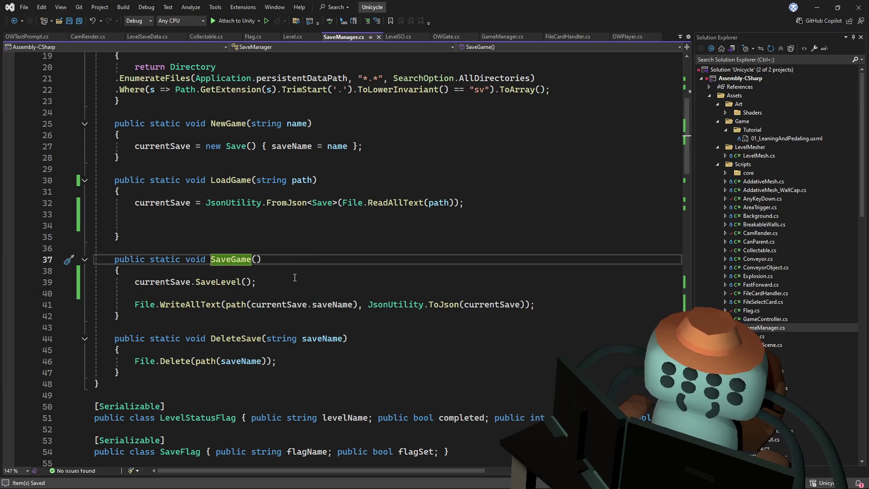
{"action": "key", "text": "alt+Tab"}
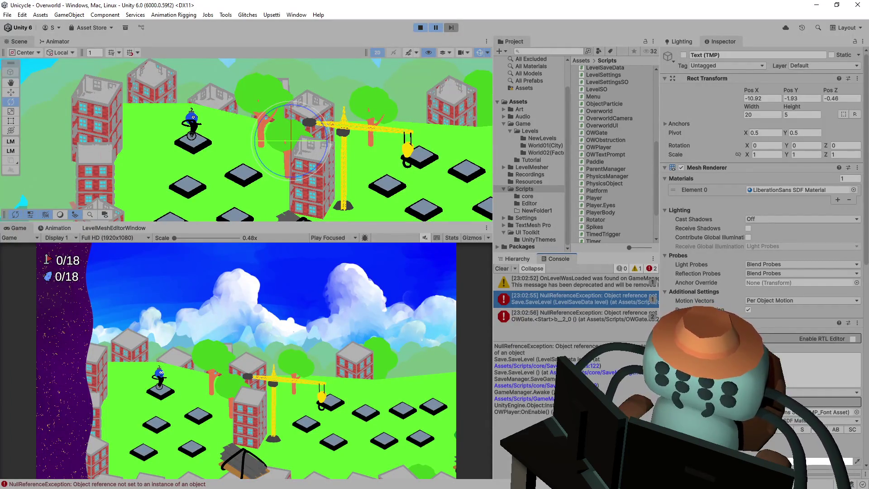
{"action": "left_click", "coordinate": [553, 387]}
{"action": "key", "text": "alt+Tab"}
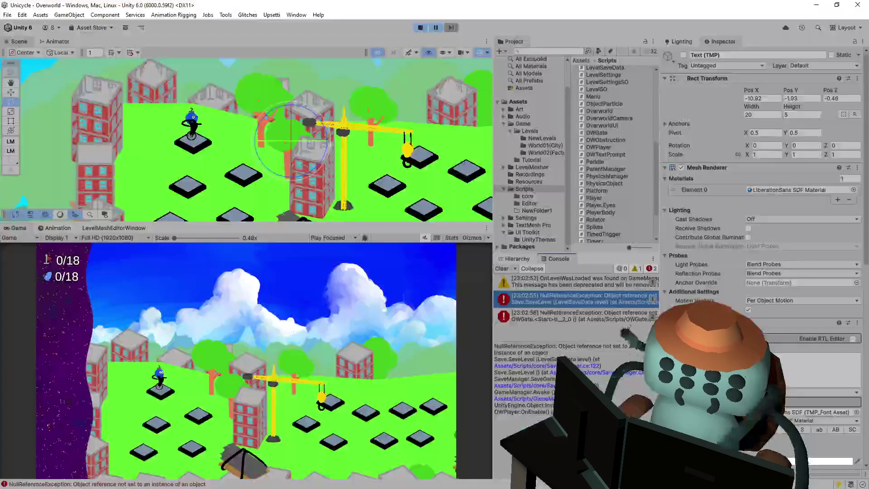
{"action": "left_click", "coordinate": [553, 381]}
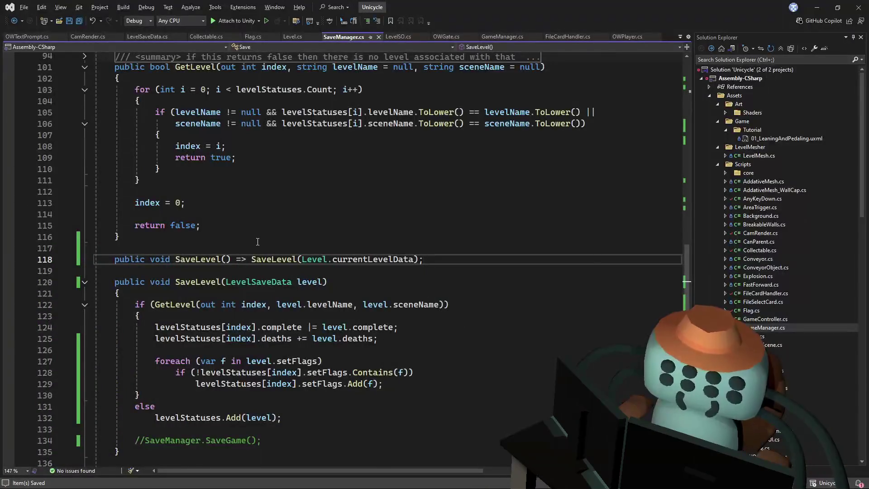
Return to line 118 and remove the expression-body arrow from the parameterless SaveLevel
{"action": "mouse_move", "coordinate": [402, 257]}
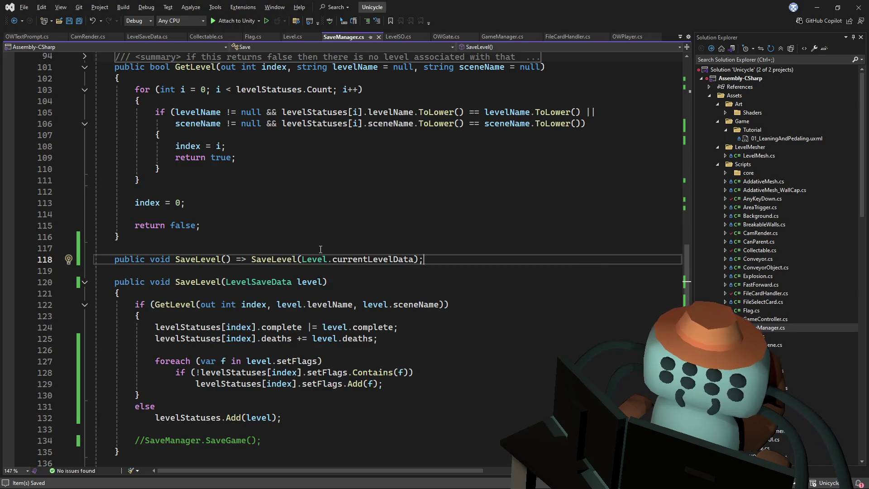
{"action": "key", "text": "ctrl+minus"}
{"action": "key", "text": "ctrl+shift+minus"}
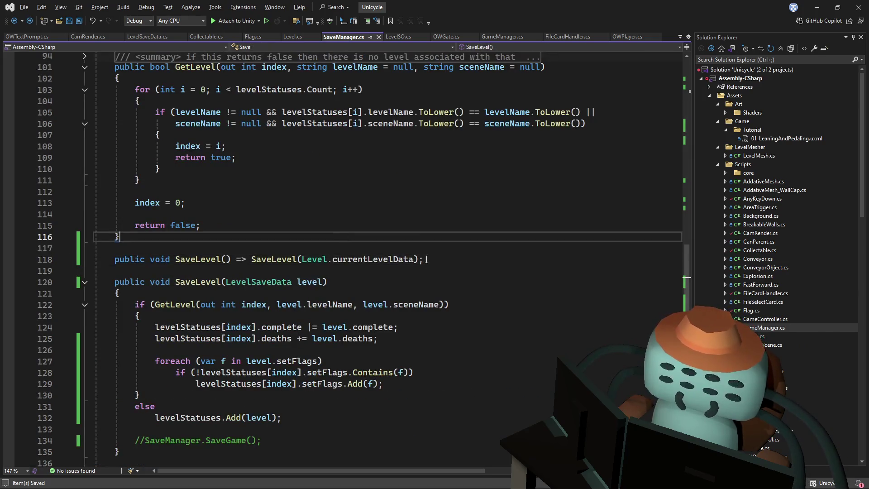
{"action": "left_click_drag", "start_coordinate": [413, 259], "coordinate": [305, 258]}
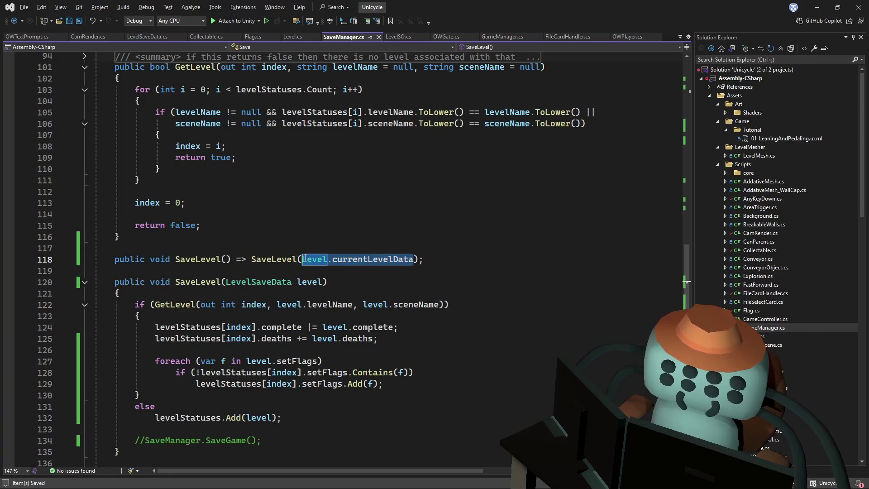
{"action": "left_click", "coordinate": [249, 259]}
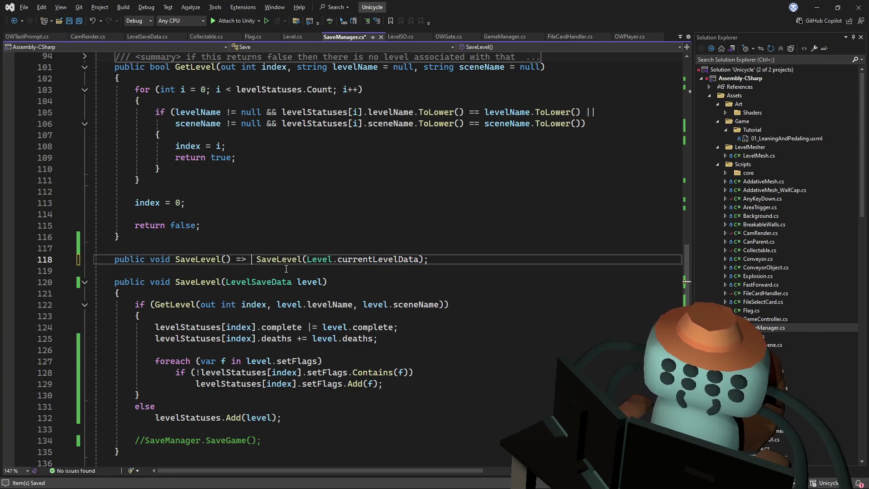
{"action": "type", "text": "if("}
{"action": "key", "text": "ctrl+z"}
{"action": "key", "text": "ctrl+z"}
{"action": "left_click_drag", "start_coordinate": [424, 259], "coordinate": [250, 263]}
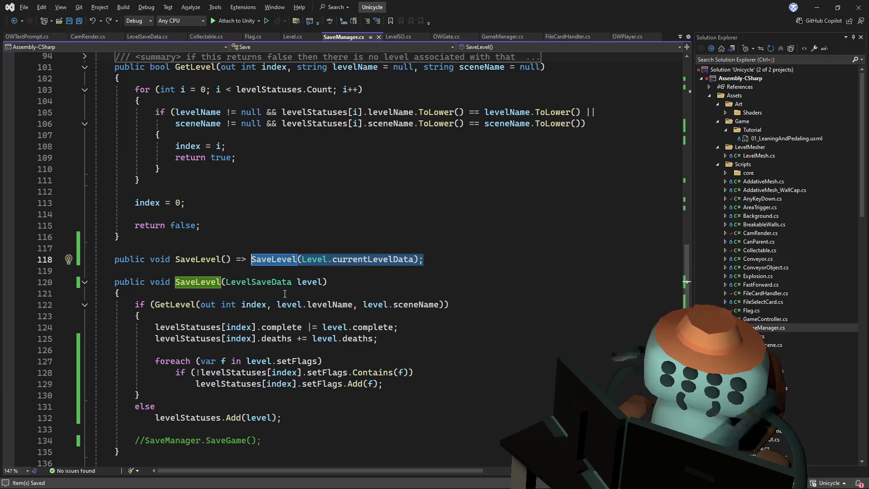
{"action": "type", "text": "{"}
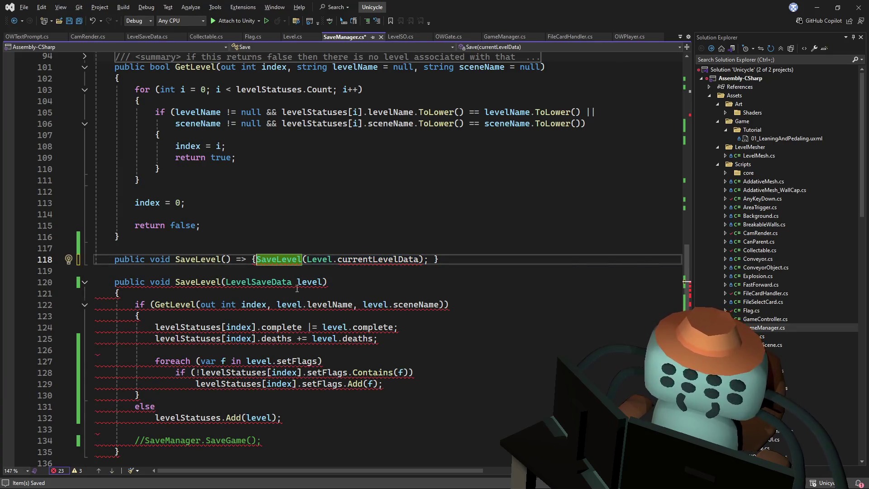
{"action": "key", "text": "Up"}
{"action": "key", "text": "Up"}
{"action": "double_click", "coordinate": [248, 260]}
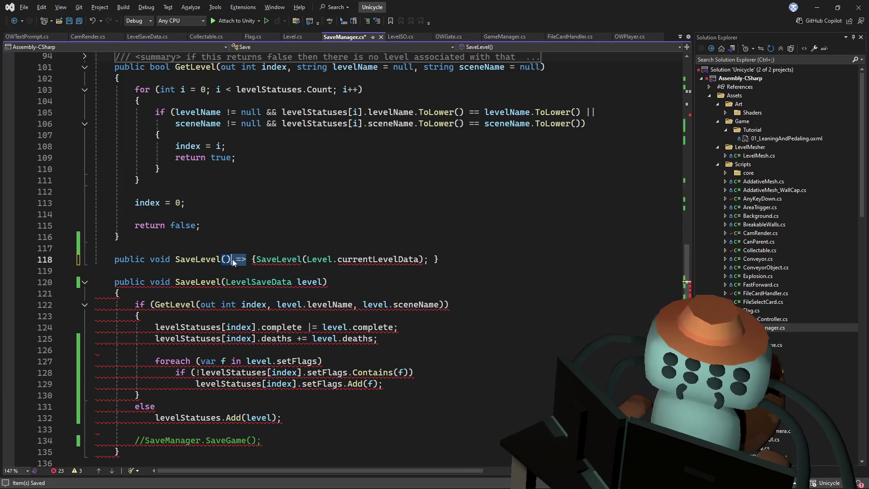
{"action": "key", "text": "BackSpace"}
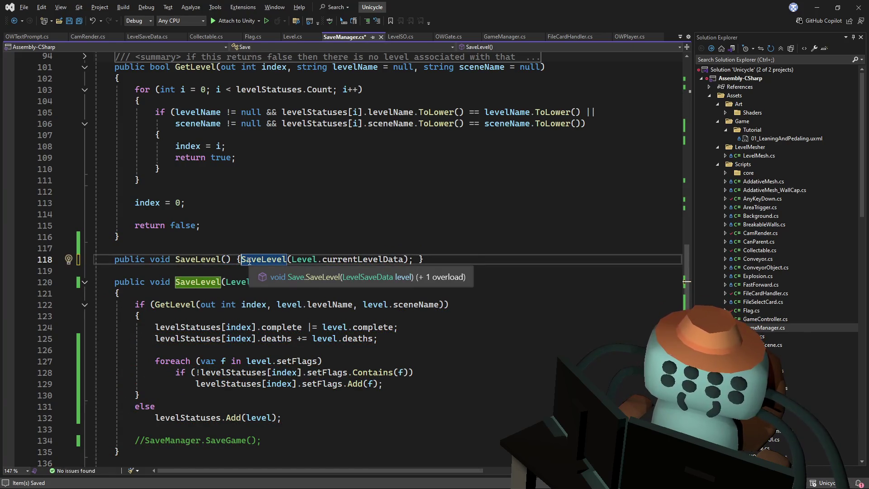
Guard the SaveLevel call with if (Level.currentLevelData != null), format, and save SaveManager.cs
{"action": "type", "text": "if(Level.currentLevelData"}
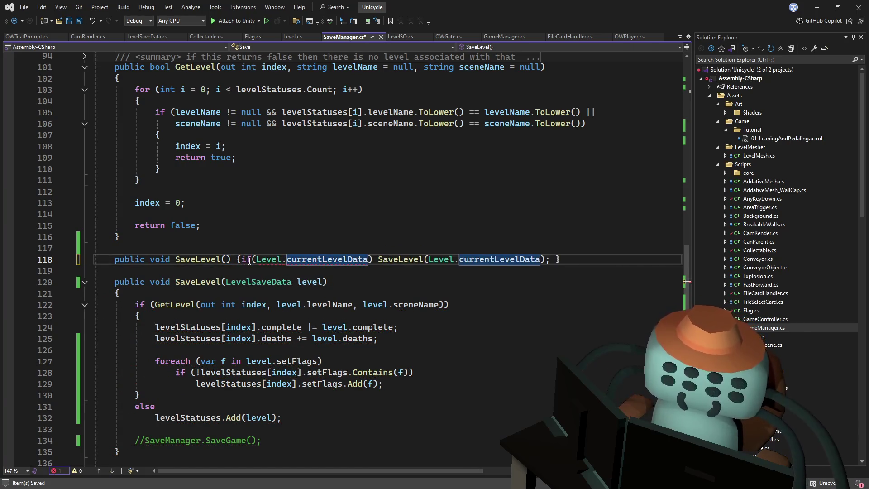
{"action": "type", "text": " != null"}
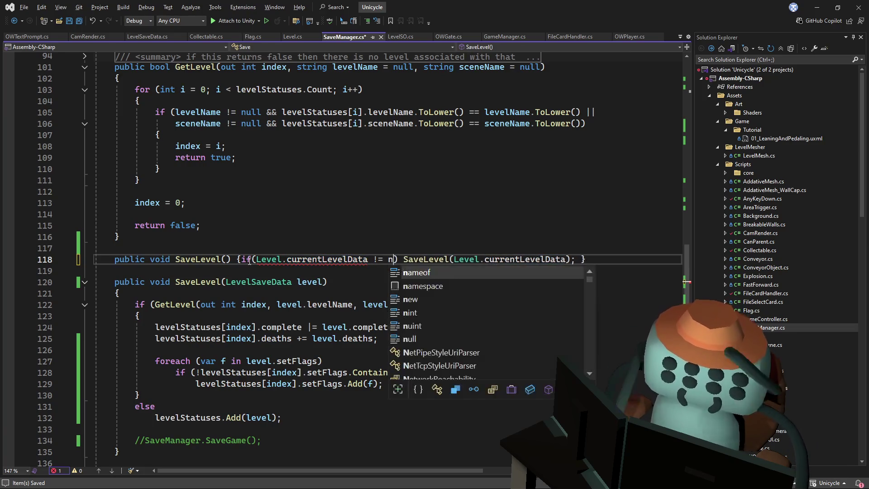
{"action": "left_click", "coordinate": [162, 169]}
{"action": "key", "text": "ctrl+s"}
{"action": "left_click", "coordinate": [590, 259]}
{"action": "key", "text": "ctrl+k"}
{"action": "key", "text": "ctrl+d"}
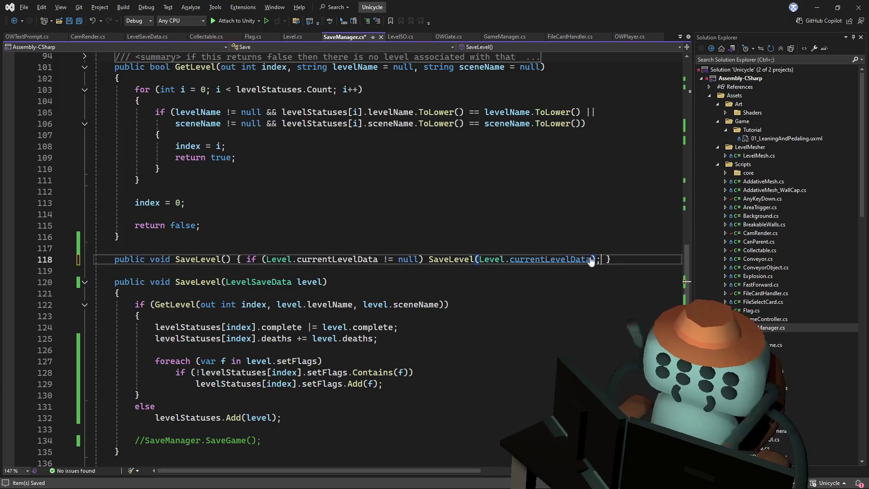
{"action": "key", "text": "ctrl+s"}
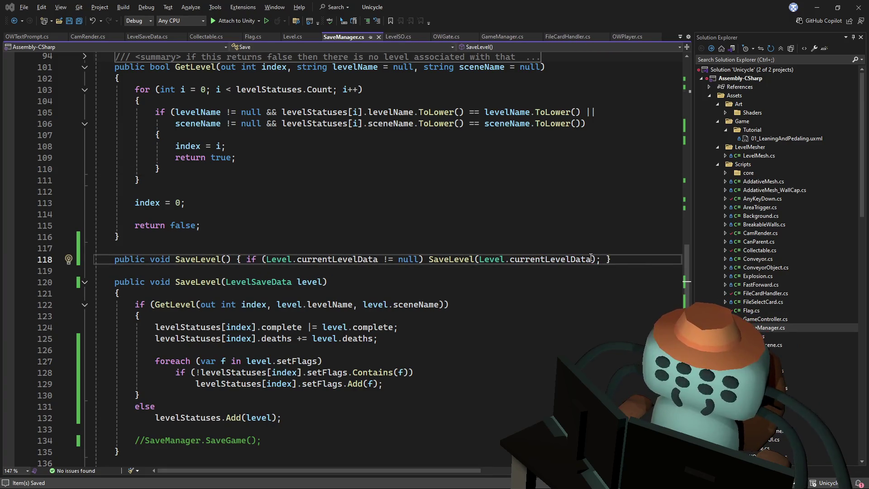
{"action": "key", "text": "alt+Tab"}
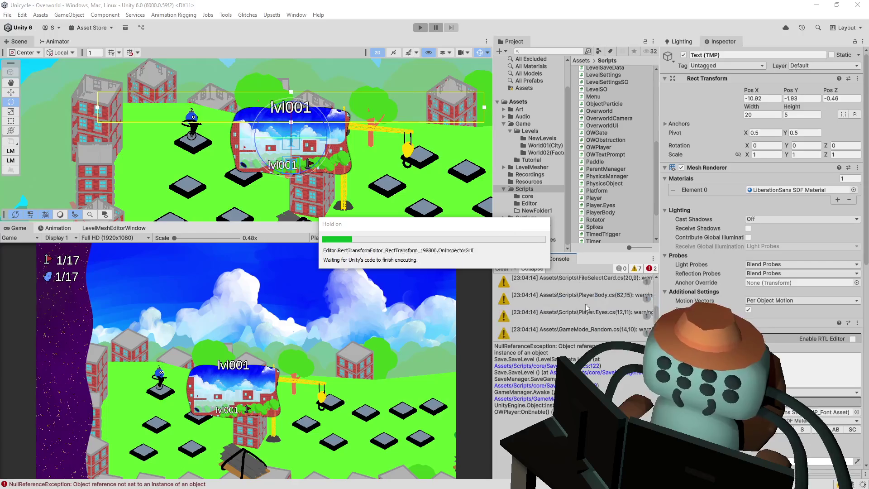
Run and stop the game, then open the FileNotFoundException console error's source before returning to Unity
{"action": "left_click", "coordinate": [420, 28]}
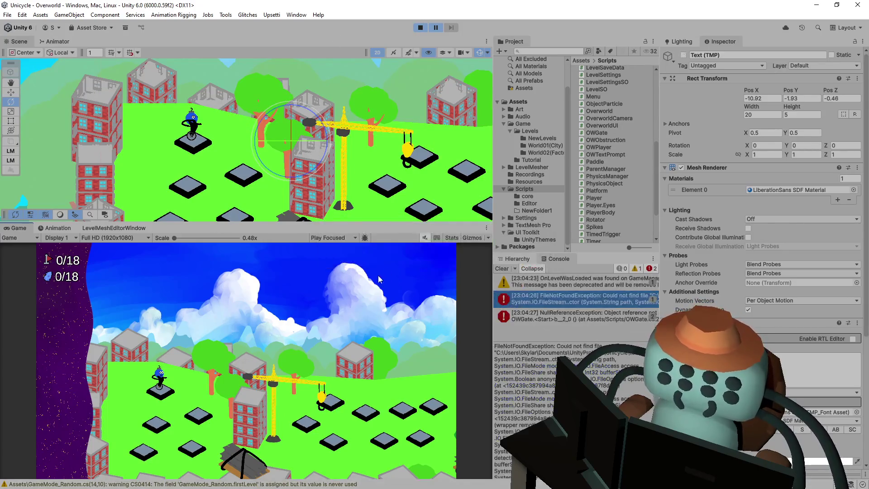
{"action": "left_click", "coordinate": [416, 25]}
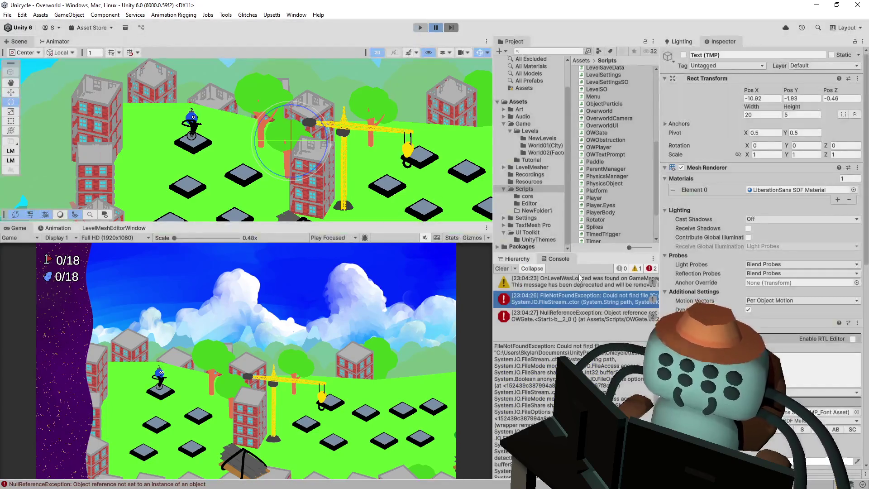
{"action": "double_click", "coordinate": [558, 295]}
{"action": "key", "text": "alt+Tab"}
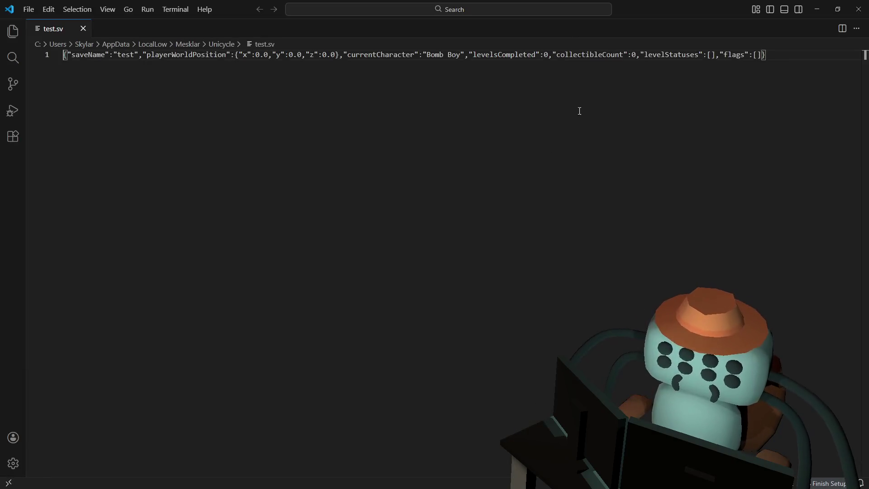
Inspect test.sv in VS Code, selecting playerWorldPosition and the levelStatuses data, then close VS Code
{"action": "right_click", "coordinate": [404, 125]}
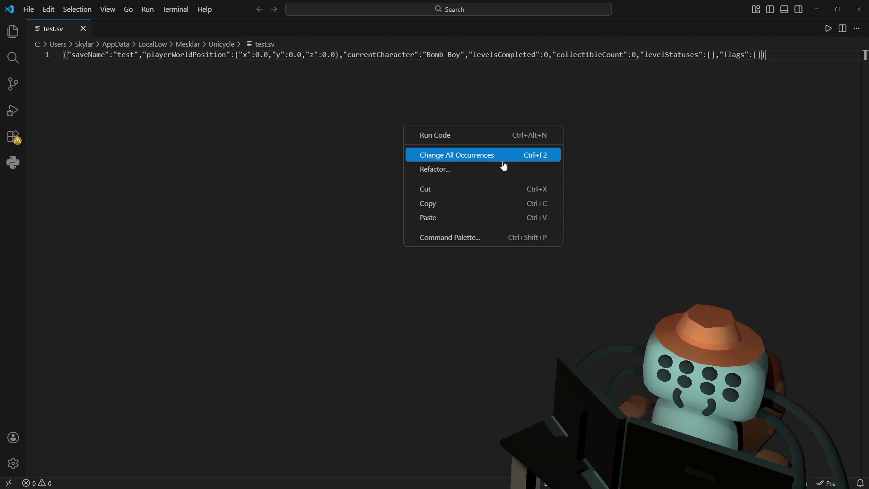
{"action": "left_click", "coordinate": [241, 143]}
{"action": "right_click", "coordinate": [217, 107]}
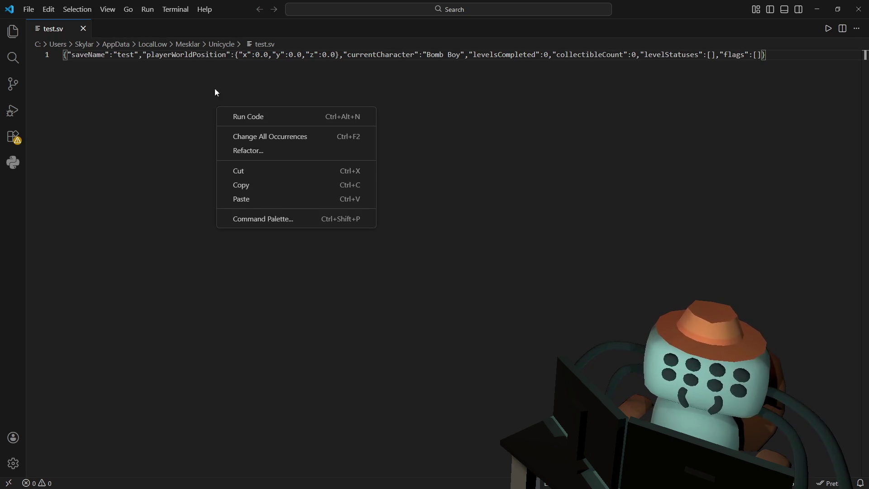
{"action": "left_click", "coordinate": [225, 56]}
{"action": "double_click", "coordinate": [225, 55]}
{"action": "right_click", "coordinate": [224, 56]}
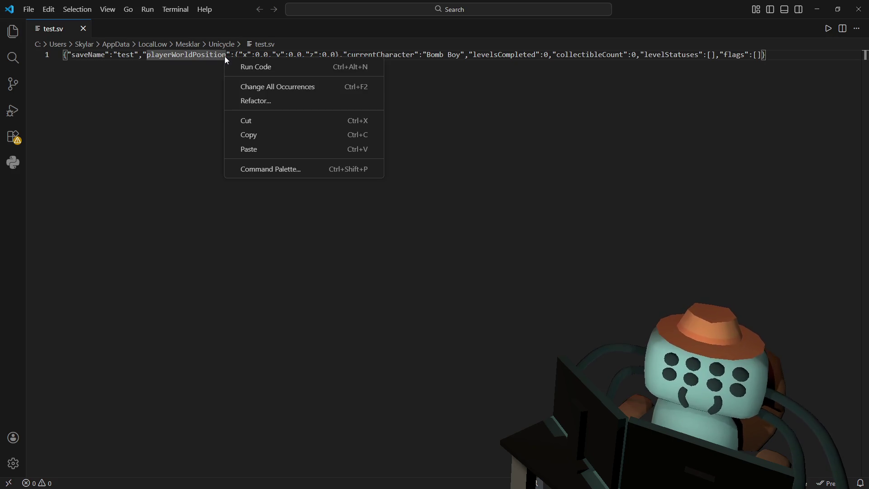
{"action": "left_click", "coordinate": [194, 80]}
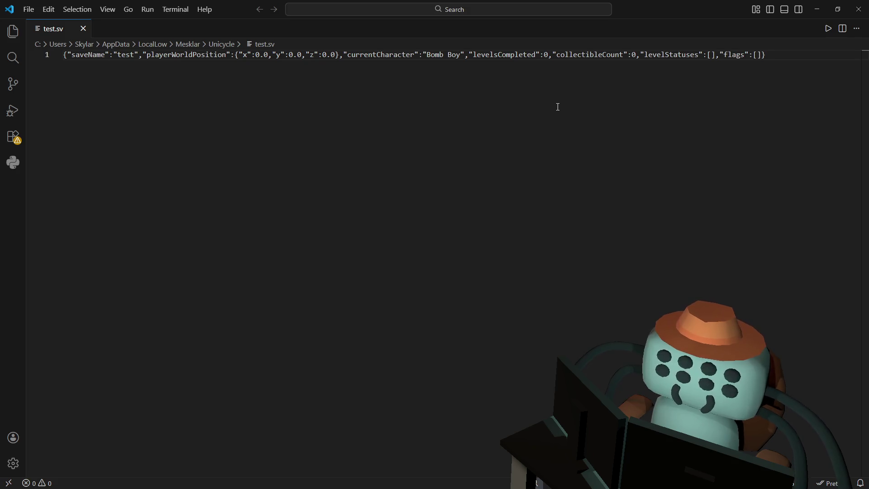
{"action": "left_click_drag", "start_coordinate": [281, 56], "coordinate": [770, 57]}
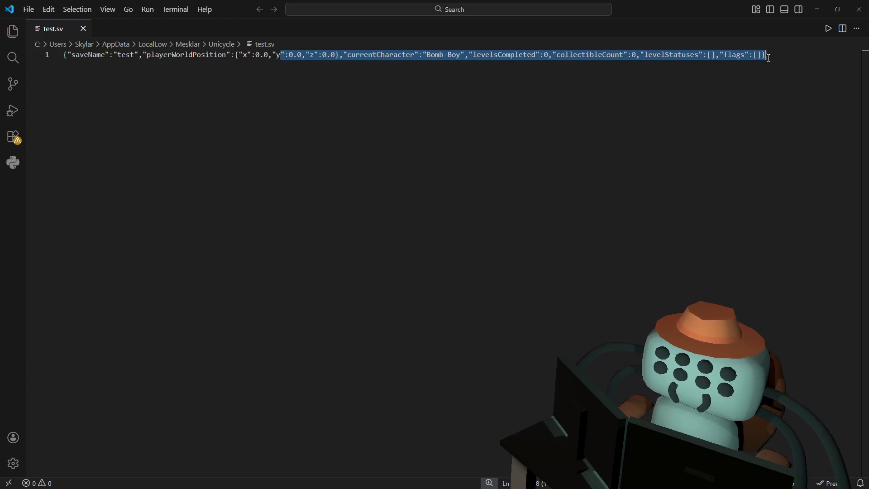
{"action": "left_click", "coordinate": [787, 56]}
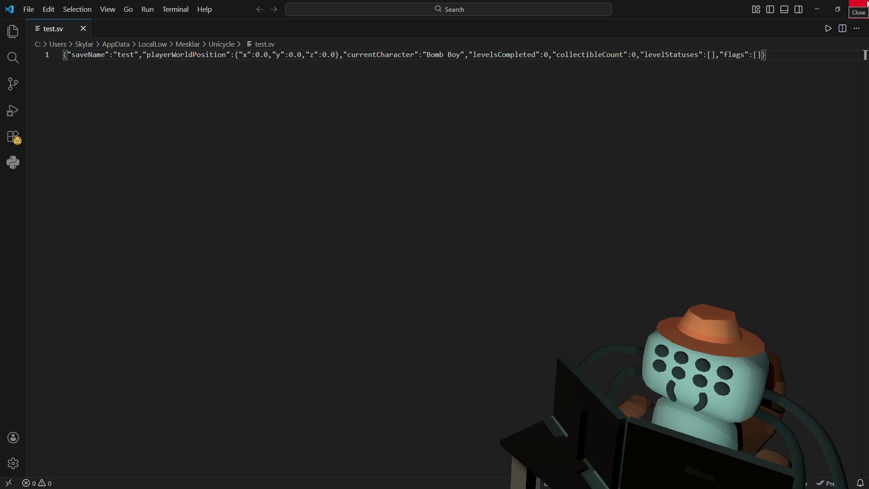
{"action": "left_click", "coordinate": [859, 6]}
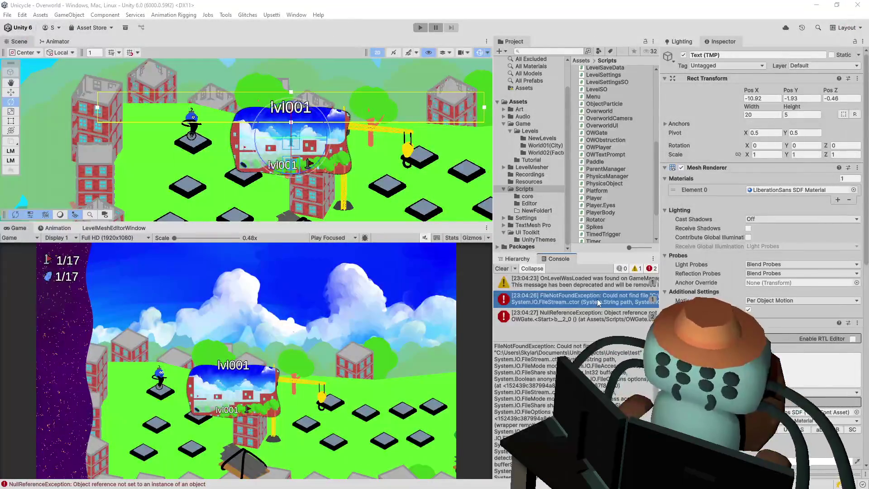
Switch to Visual Studio and navigate back to SaveManager.cs's SaveGame method
{"action": "key", "text": "alt+Tab"}
{"action": "key", "text": "alt+Tab"}
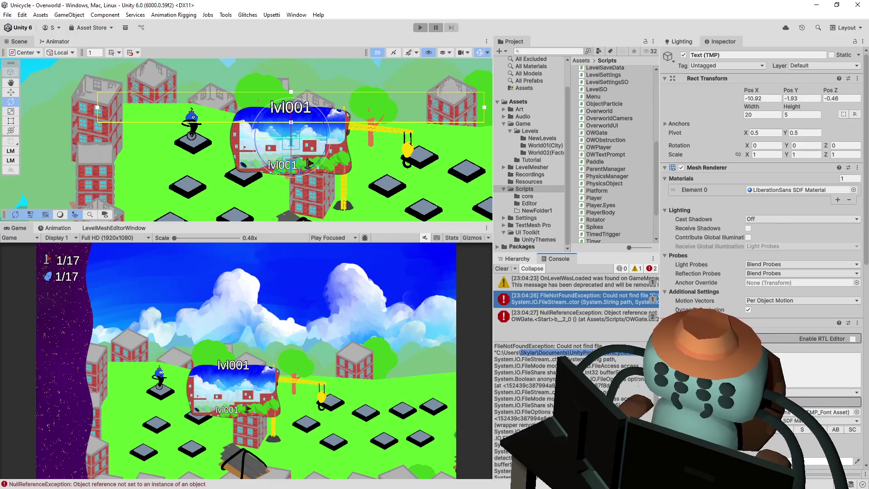
{"action": "key", "text": "alt+Tab"}
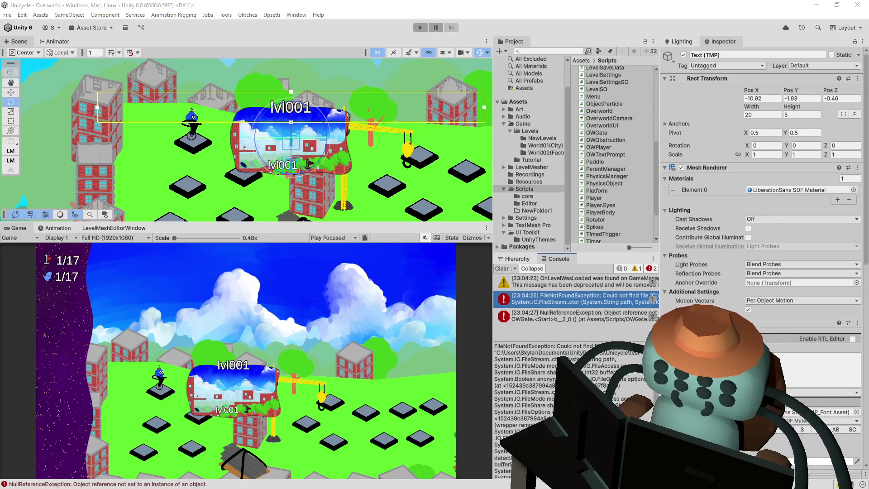
{"action": "key", "text": "ctrl+minus"}
{"action": "key", "text": "ctrl+minus"}
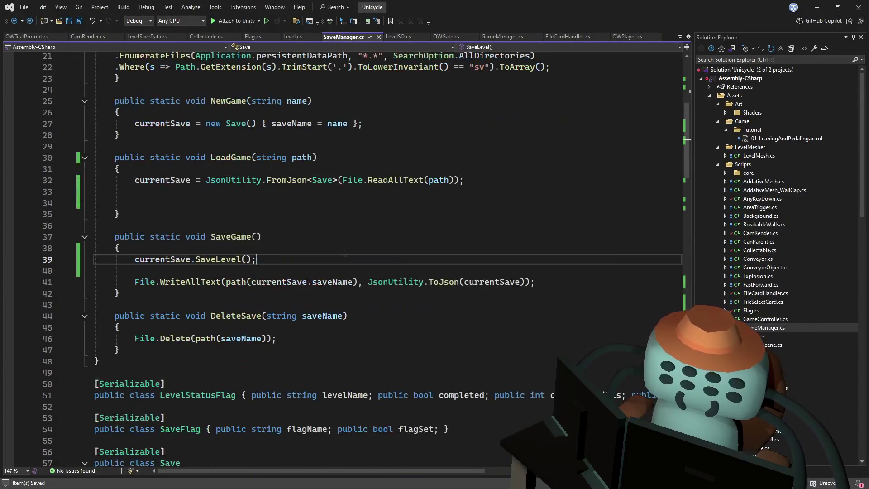
{"action": "key", "text": "ctrl+minus"}
{"action": "key", "text": "ctrl+minus"}
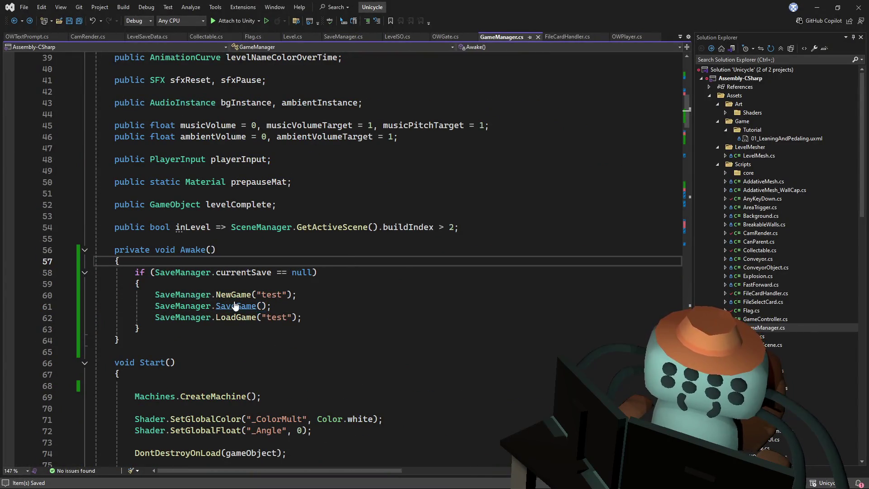
Look up the NewGame and LoadGame definitions called from GameManager's Awake
{"action": "left_click", "coordinate": [236, 296], "text": "ctrl"}
{"action": "key", "text": "ctrl+minus"}
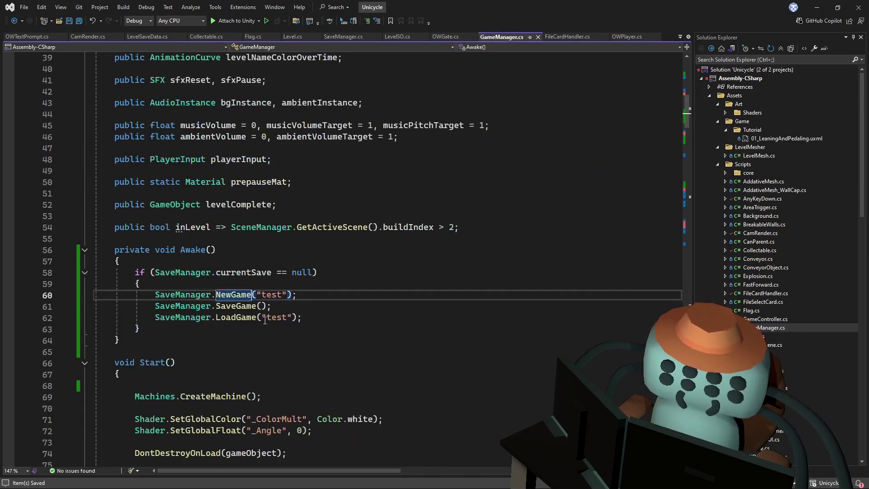
{"action": "left_click", "coordinate": [242, 323], "text": "ctrl"}
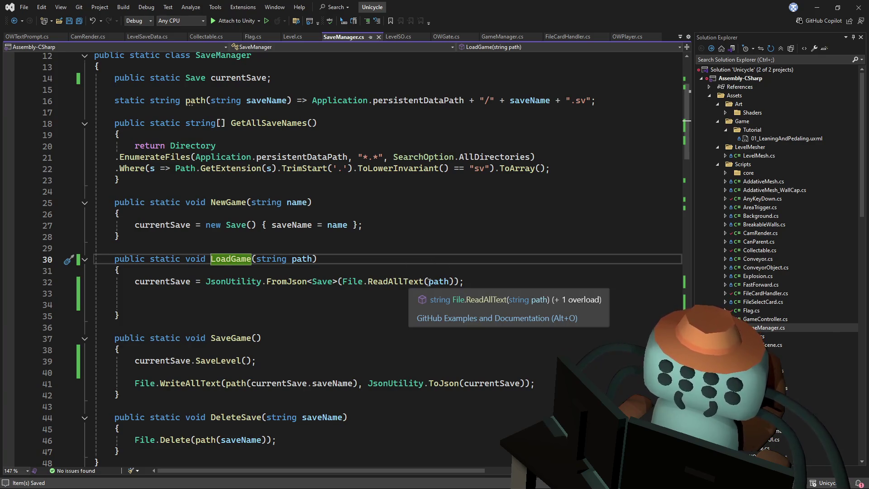
{"action": "key", "text": "ctrl+minus"}
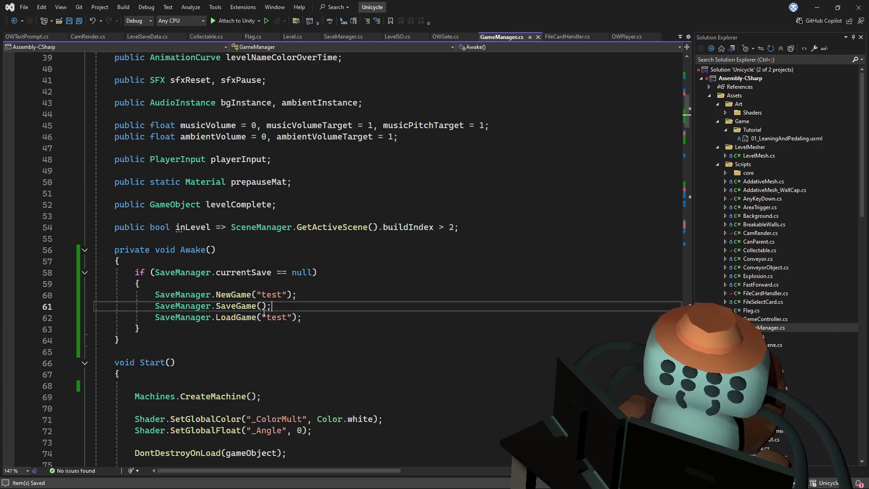
Change the LoadGame argument to Application.persistentDataPath + "/test"
{"action": "left_click", "coordinate": [260, 318]}
{"action": "scroll", "coordinate": [271, 313], "scroll_direction": "up", "scroll_amount": 4}
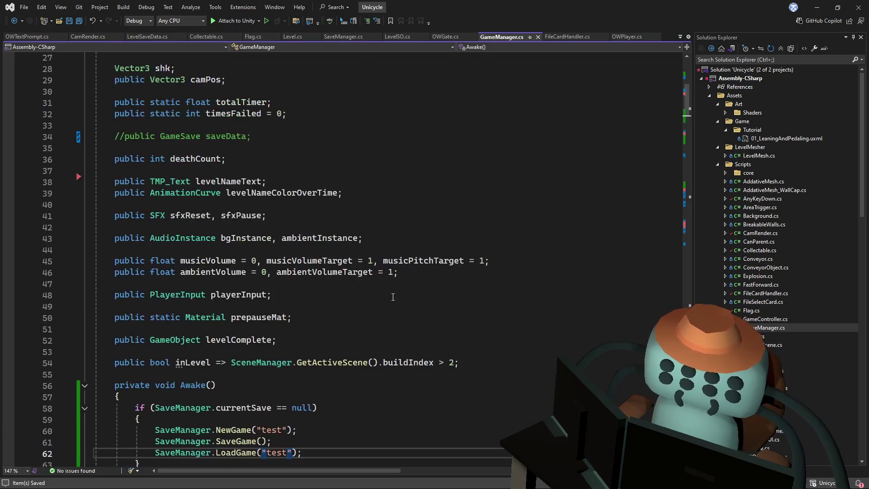
{"action": "scroll", "coordinate": [293, 309], "scroll_direction": "down", "scroll_amount": 6}
{"action": "key", "text": "Left"}
{"action": "type", "text": "Appl"}
{"action": "key", "text": "Tab"}
{"action": "type", "text": "."}
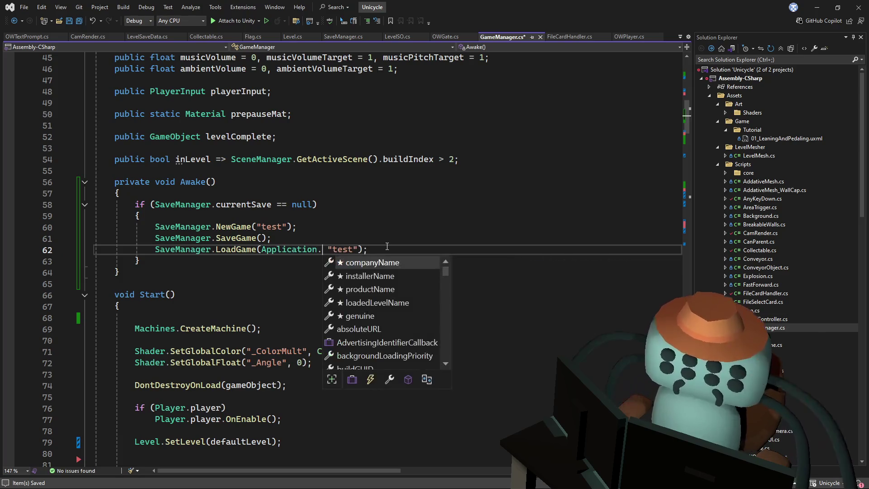
{"action": "type", "text": "per"}
{"action": "key", "text": "Tab"}
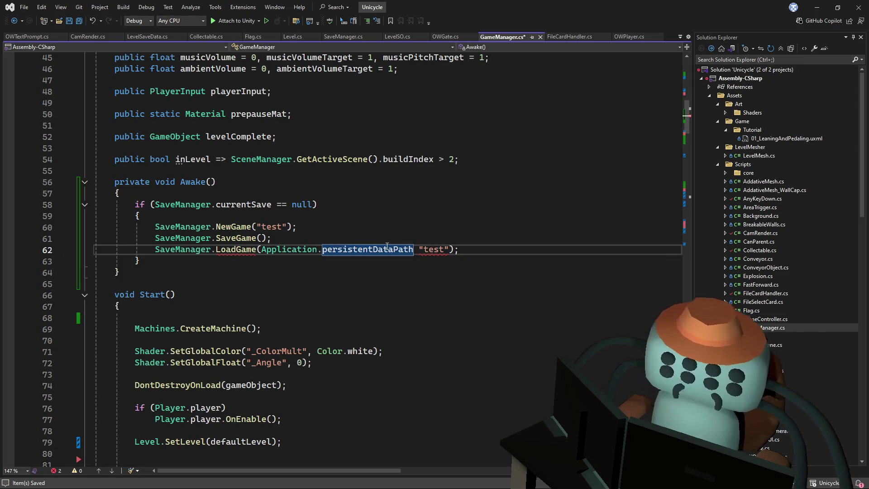
{"action": "type", "text": "+ "}
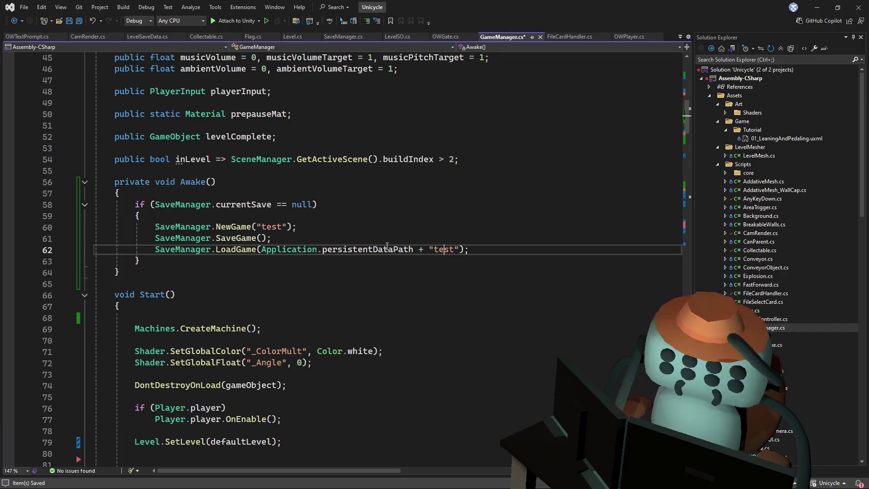
{"action": "type", "text": "/"}
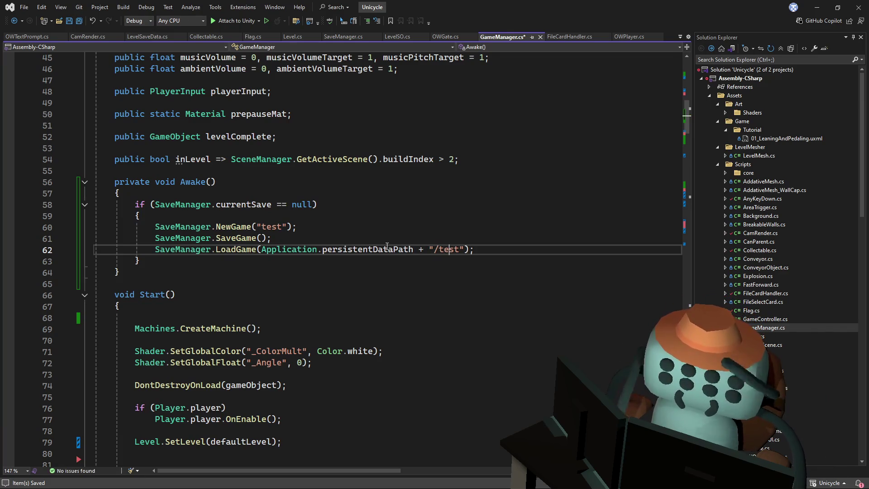
{"action": "type", "text": "."}
{"action": "key", "text": "Up"}
Save GameManager.cs and trace SaveGame's definition to see how the .sv file path is built
{"action": "key", "text": "ctrl+s"}
{"action": "left_click_drag", "start_coordinate": [477, 246], "coordinate": [262, 249]}
{"action": "left_click", "coordinate": [270, 238]}
{"action": "key", "text": "F12"}
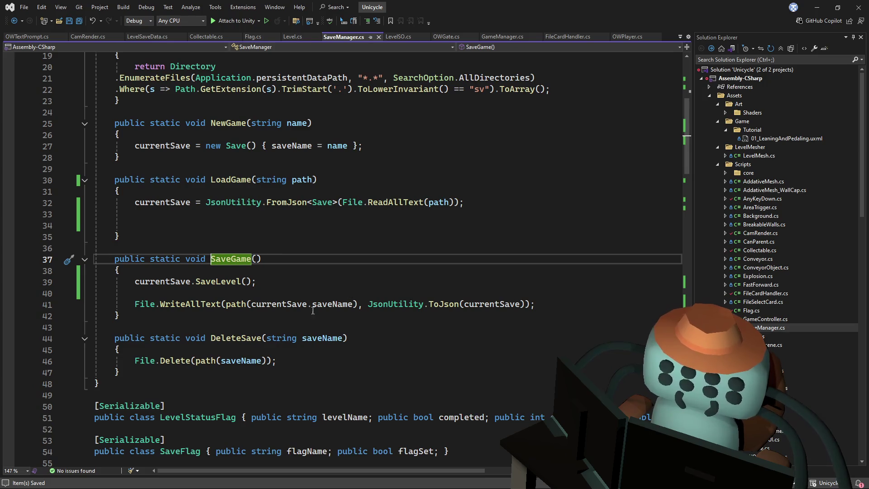
{"action": "left_click", "coordinate": [238, 304], "text": "ctrl"}
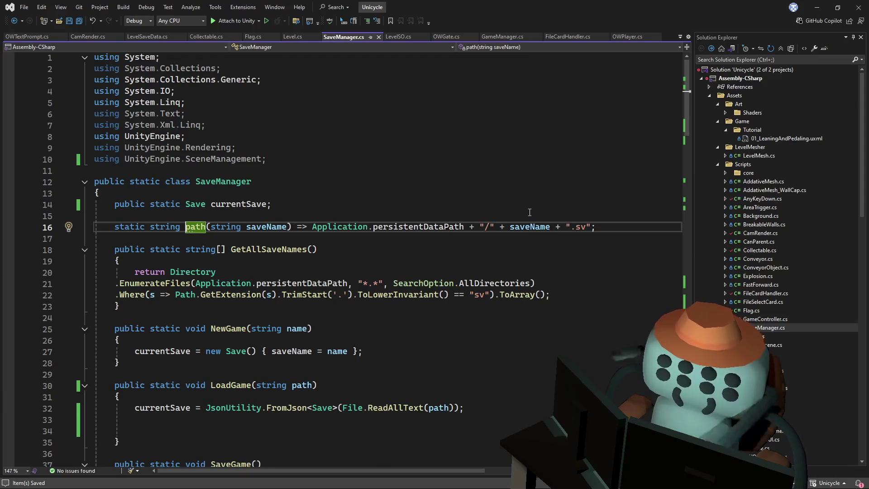
{"action": "key", "text": "ctrl+shift+Down"}
{"action": "left_click", "coordinate": [520, 236]}
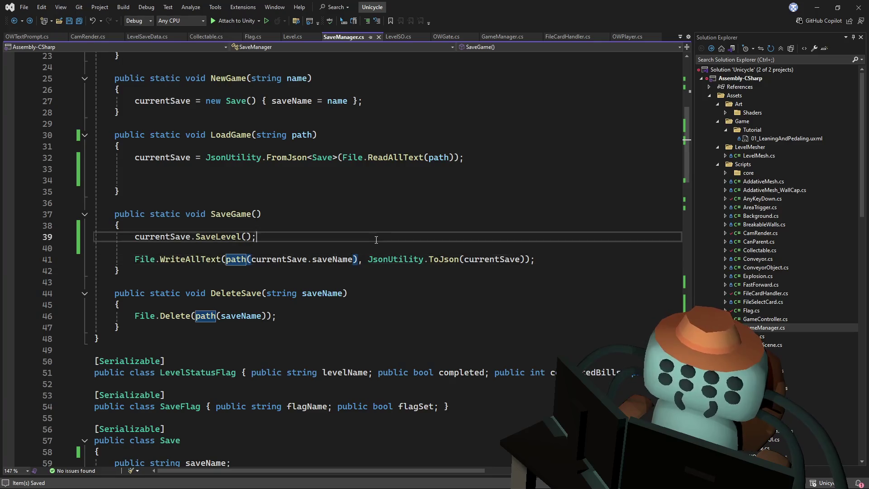
{"action": "key", "text": "alt+Tab"}
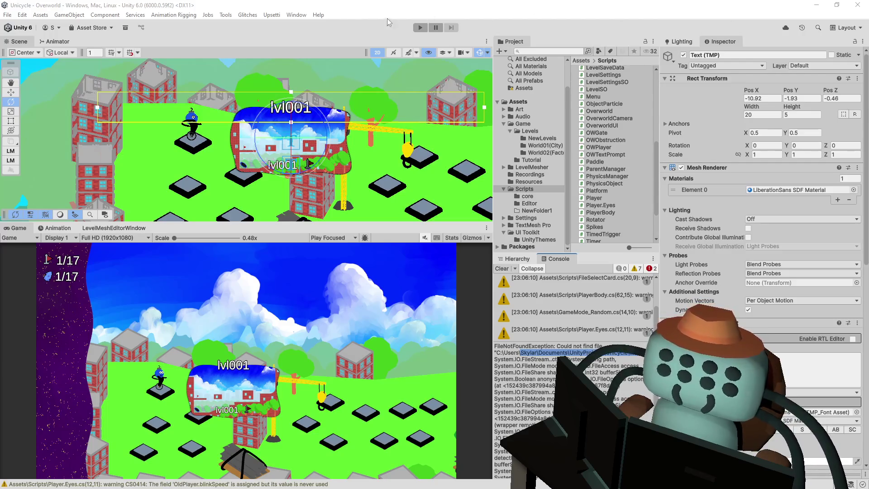
Run the game again, then follow the NullReferenceException to OWGate.cs line 24
{"action": "left_click", "coordinate": [420, 28]}
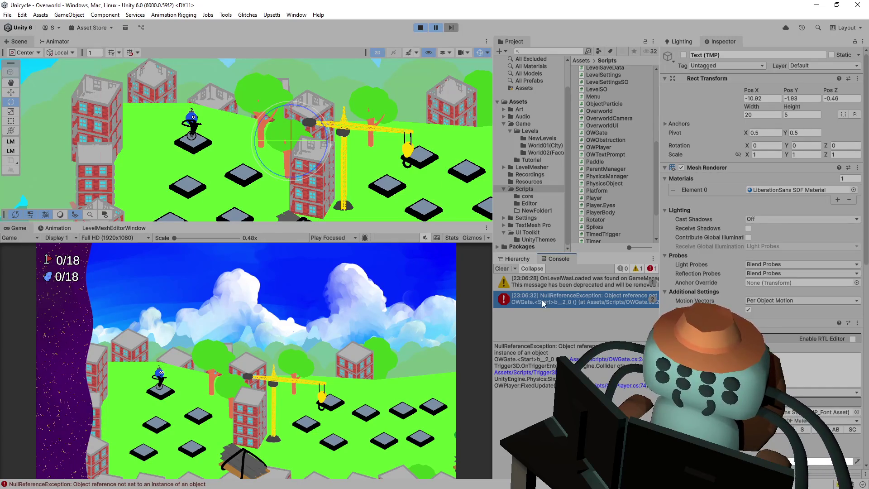
{"action": "key", "text": "alt+Tab"}
{"action": "key", "text": "alt+Tab"}
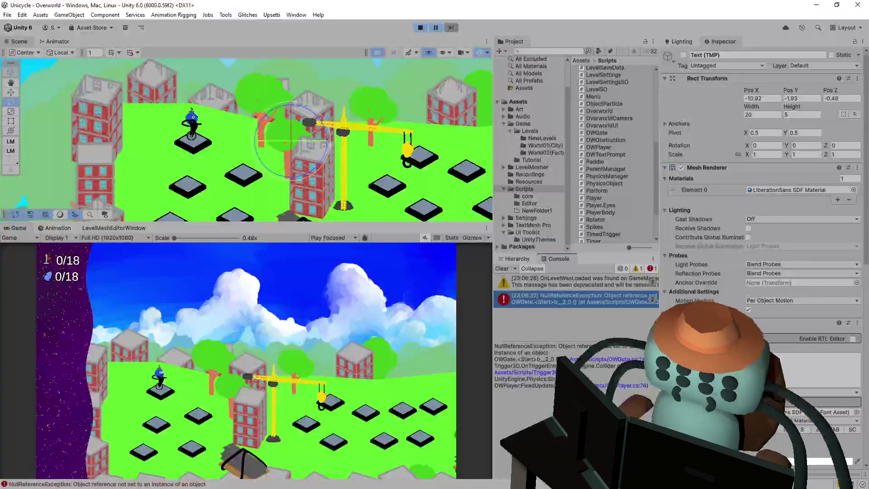
{"action": "left_click", "coordinate": [613, 360]}
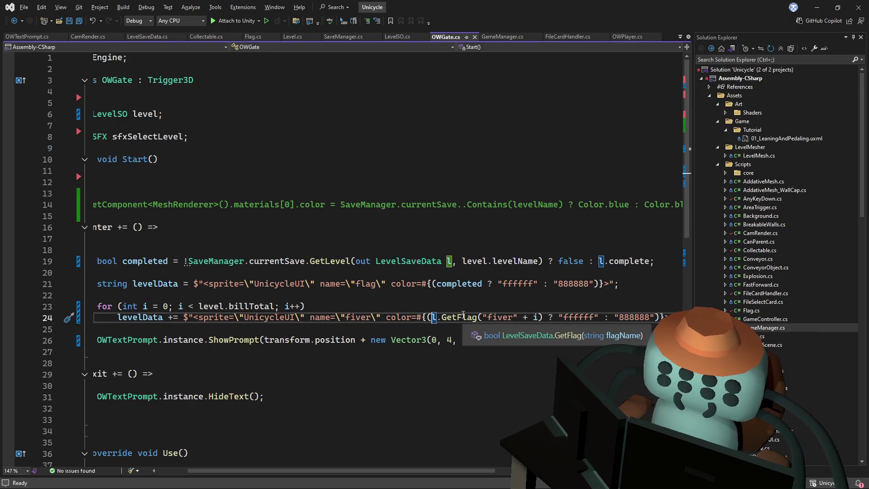
Guard OWGate's fiver colour check with l != null && l.GetFlag("fiver" + i) and save
{"action": "type", "text": "co"}
{"action": "type", "text": "lor=#{(l == n"}
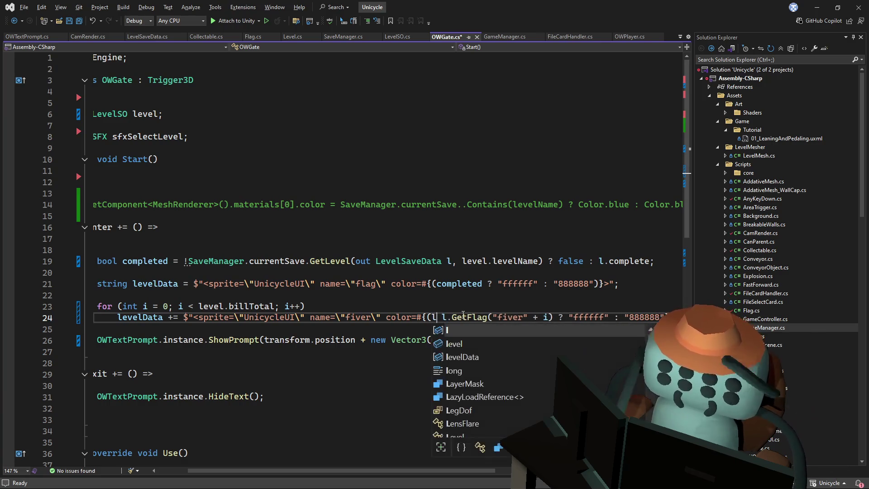
{"action": "type", "text": "ull"}
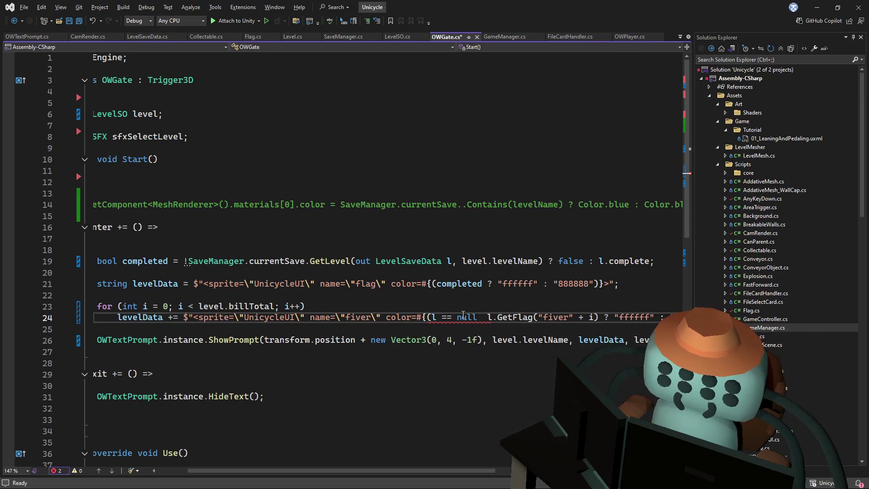
{"action": "key", "text": "BackSpace"}
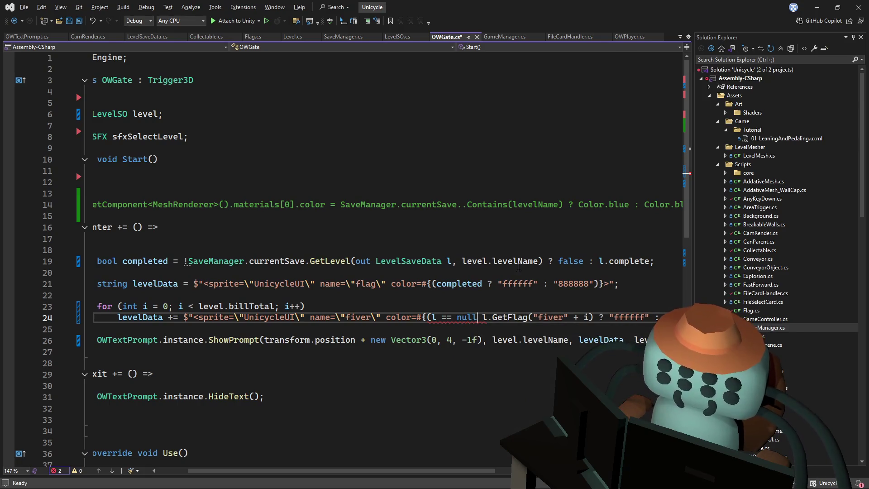
{"action": "scroll", "coordinate": [486, 466], "scroll_direction": "right", "scroll_amount": 3}
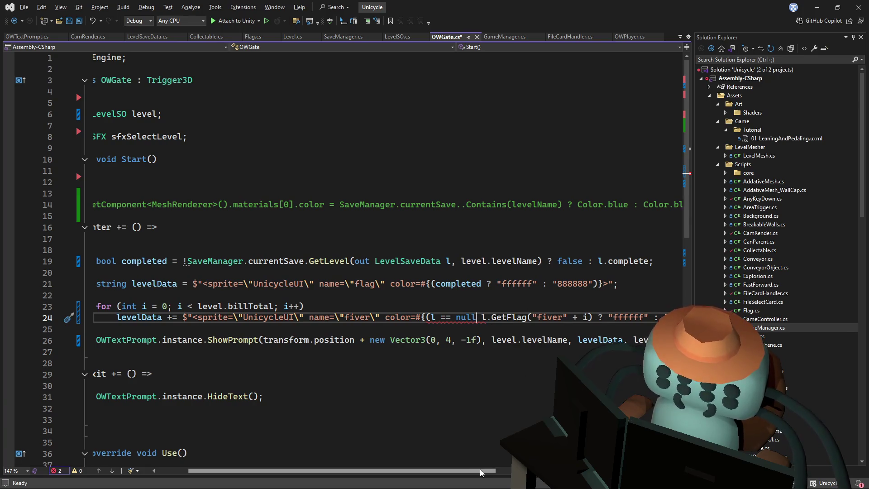
{"action": "key", "text": "BackSpace"}
{"action": "key", "text": "BackSpace"}
{"action": "key", "text": "BackSpace"}
{"action": "type", "text": "!="}
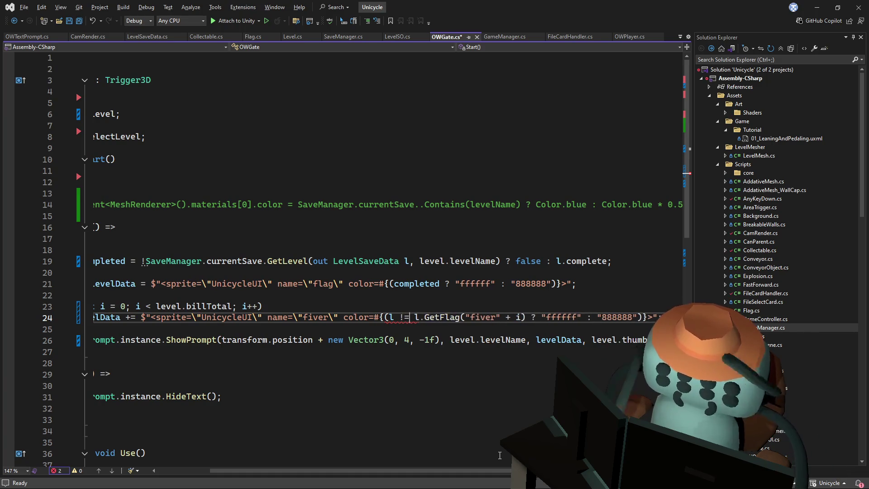
{"action": "key", "text": "BackSpace"}
{"action": "key", "text": "BackSpace"}
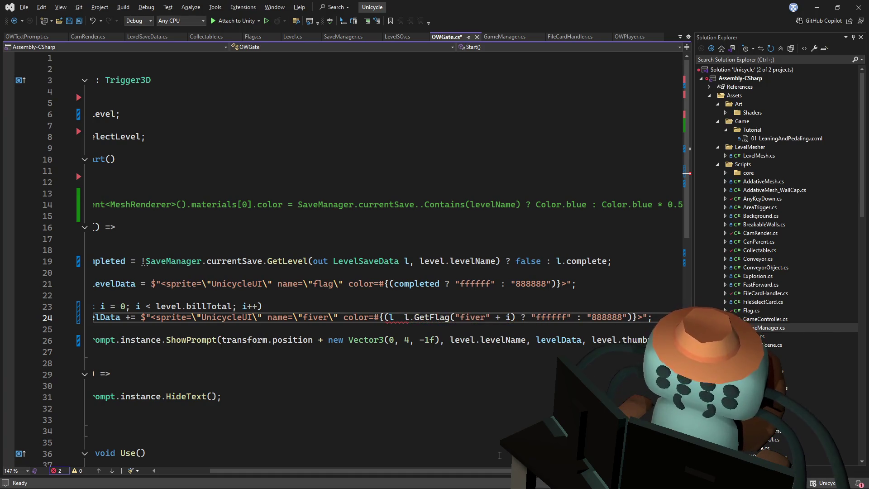
{"action": "type", "text": "!= null"}
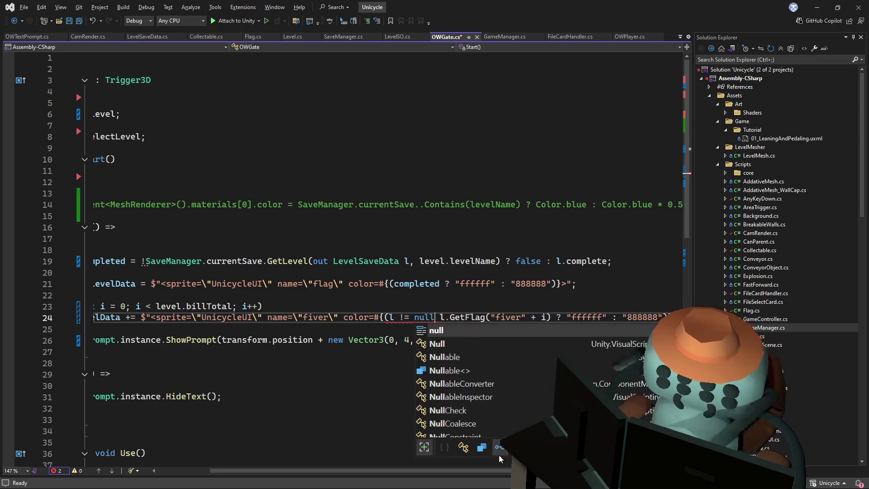
{"action": "type", "text": " &&"}
{"action": "key", "text": "ctrl+s"}
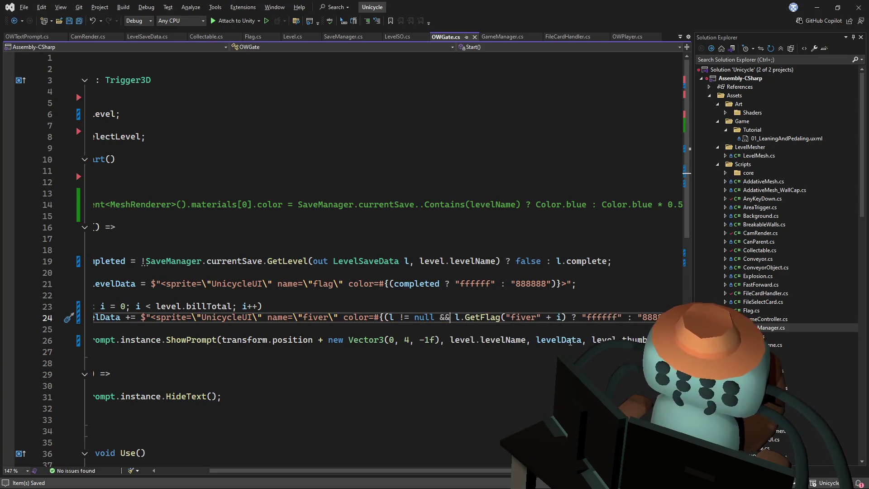
{"action": "left_click", "coordinate": [535, 236]}
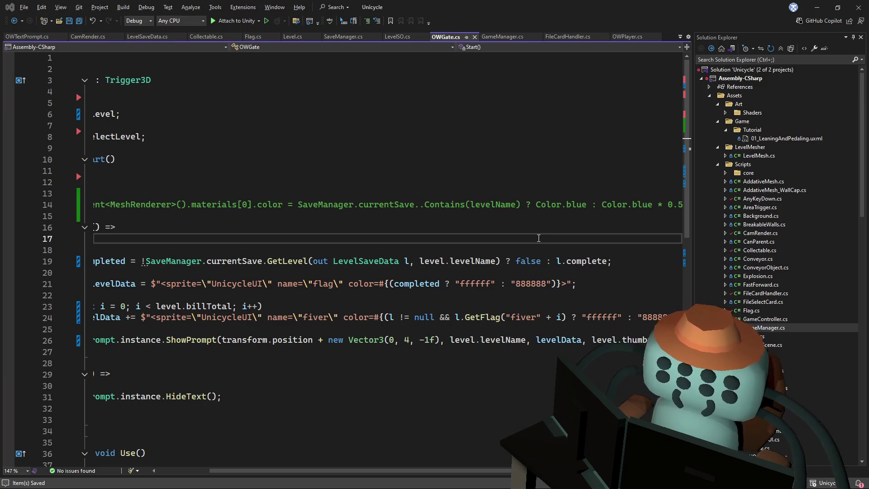
{"action": "left_click", "coordinate": [513, 247]}
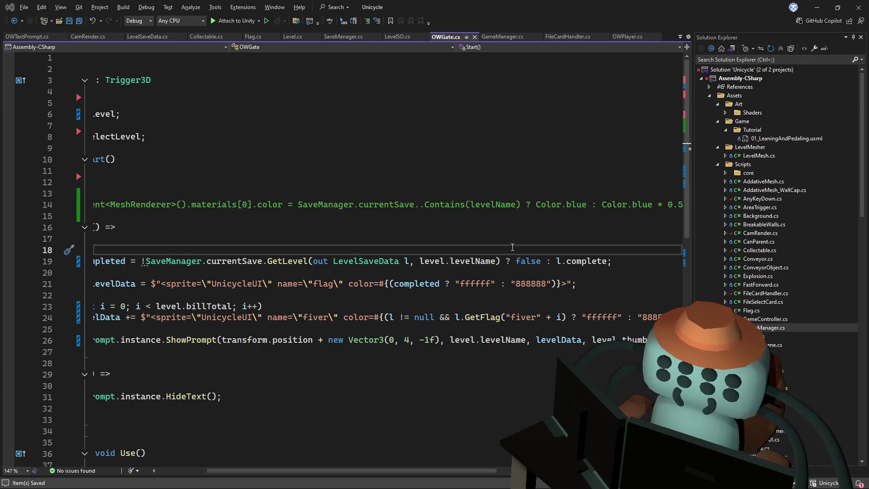
{"action": "key", "text": "alt+Tab"}
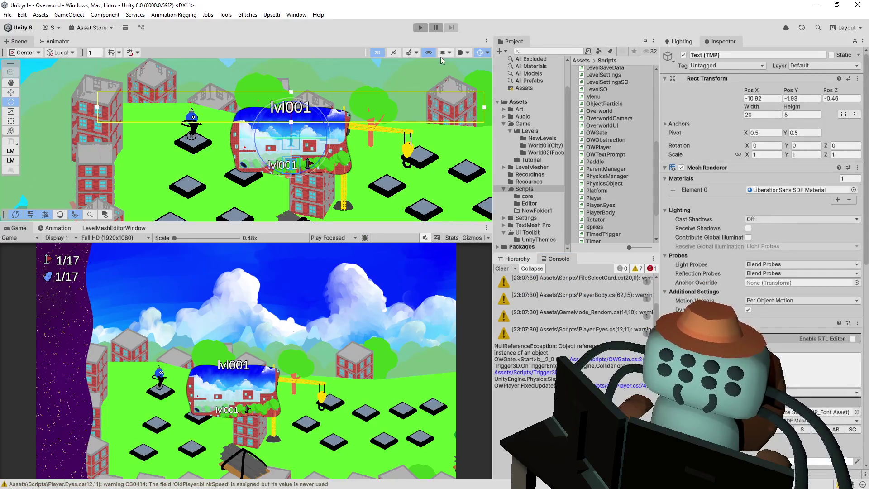
Play Tutoriapolis 1, riding past the Jump! and FLIP! signs to the finish flag, then stop
{"action": "left_click", "coordinate": [418, 28]}
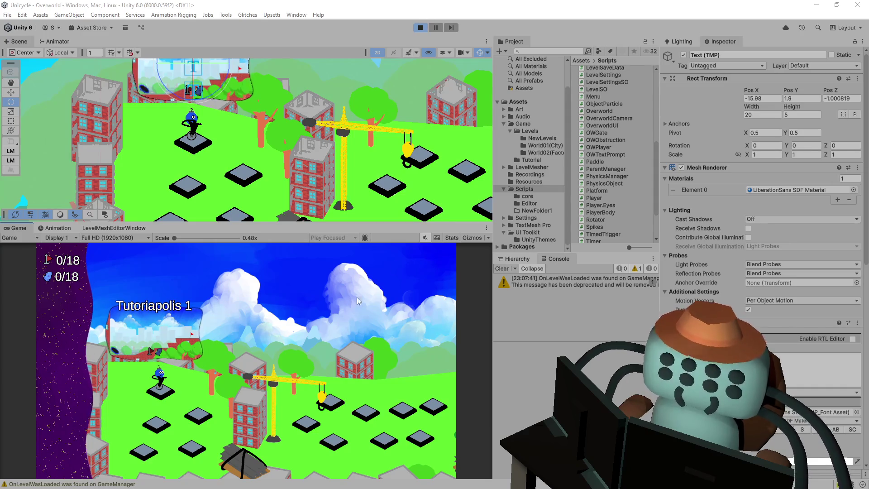
{"action": "key", "text": "space"}
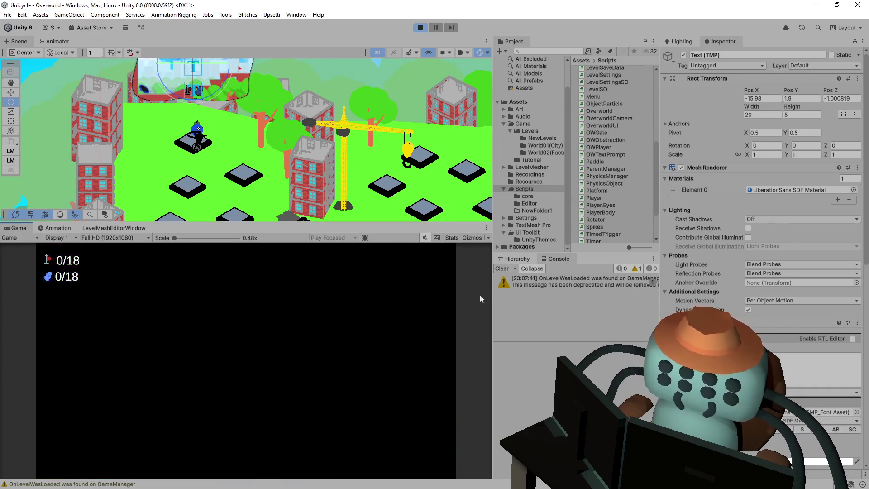
{"action": "key", "text": "Right"}
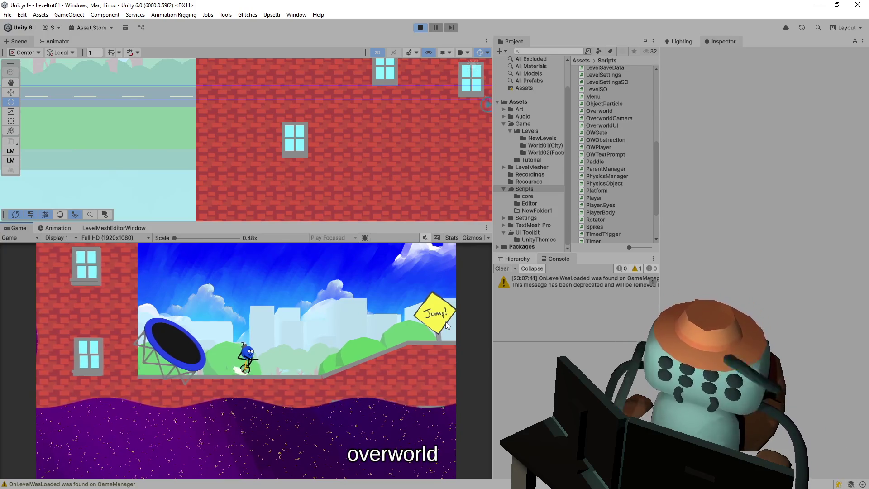
{"action": "key", "text": "Right"}
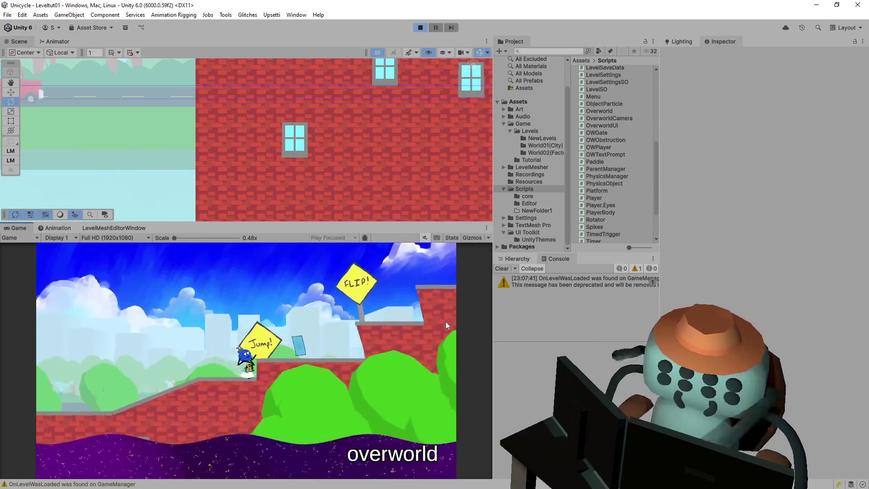
{"action": "key", "text": "r"}
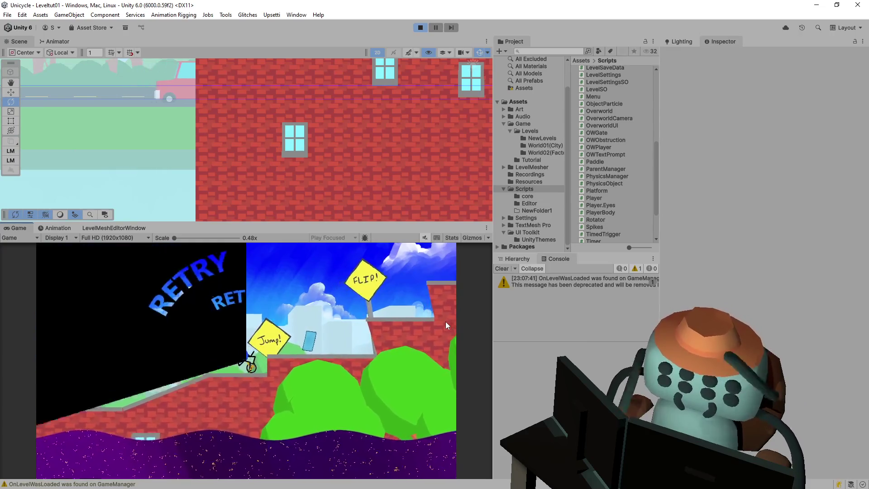
{"action": "key", "text": "Right"}
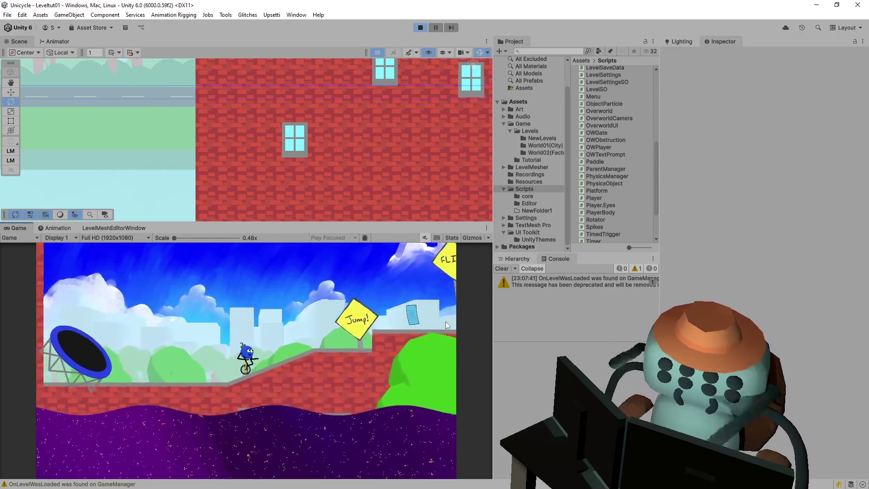
{"action": "key", "text": "Right"}
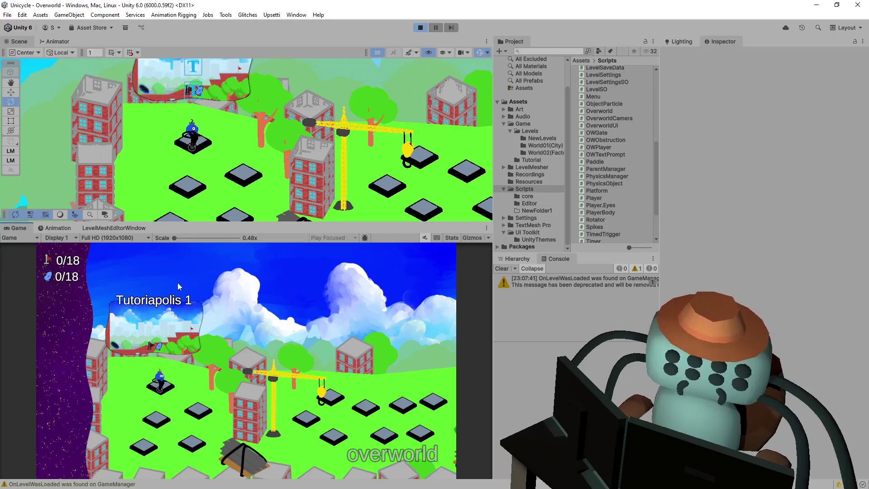
{"action": "left_click", "coordinate": [424, 31]}
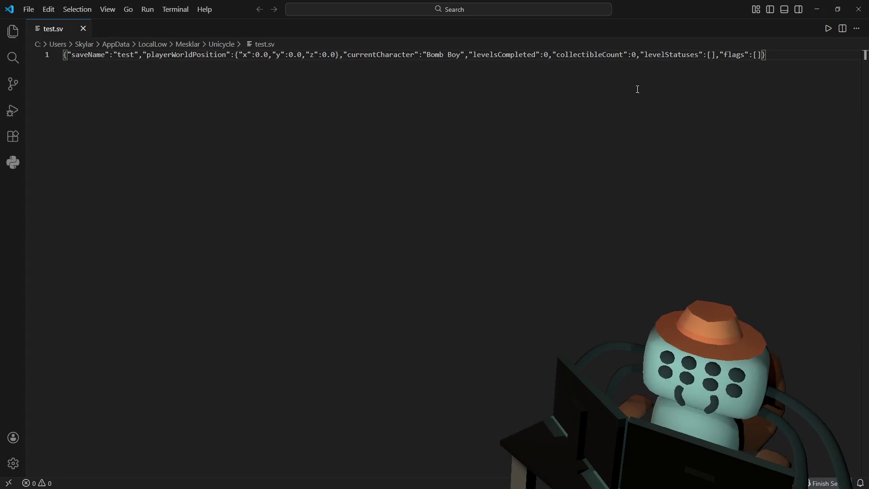
Select the still-empty levelStatuses entry in test.sv, then close VS Code
{"action": "left_click_drag", "start_coordinate": [641, 55], "coordinate": [778, 55]}
{"action": "left_click", "coordinate": [793, 56]}
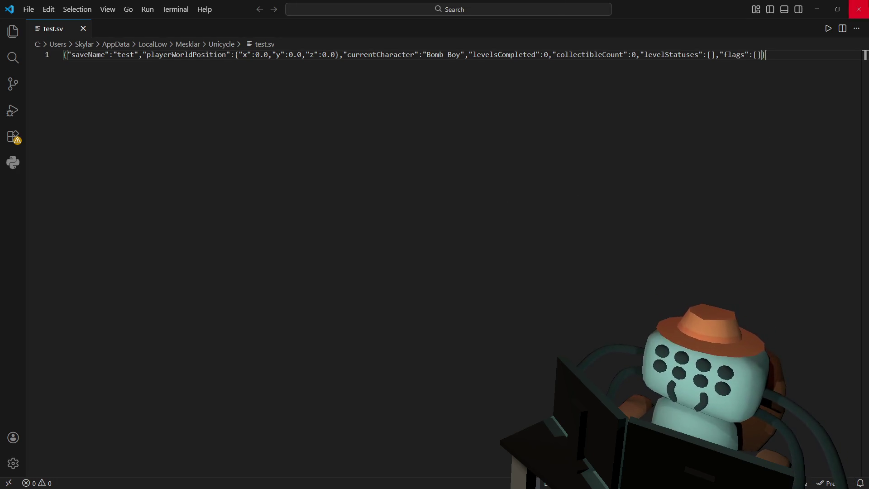
{"action": "left_click", "coordinate": [859, 9]}
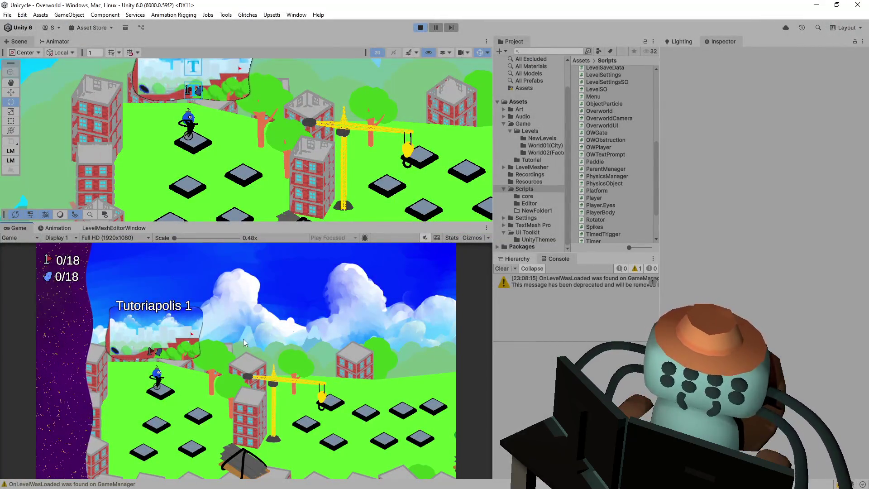
Enter Tutoriapolis 1 and ride up the ramp past the FLIP! sign to the flag
{"action": "key", "text": "space"}
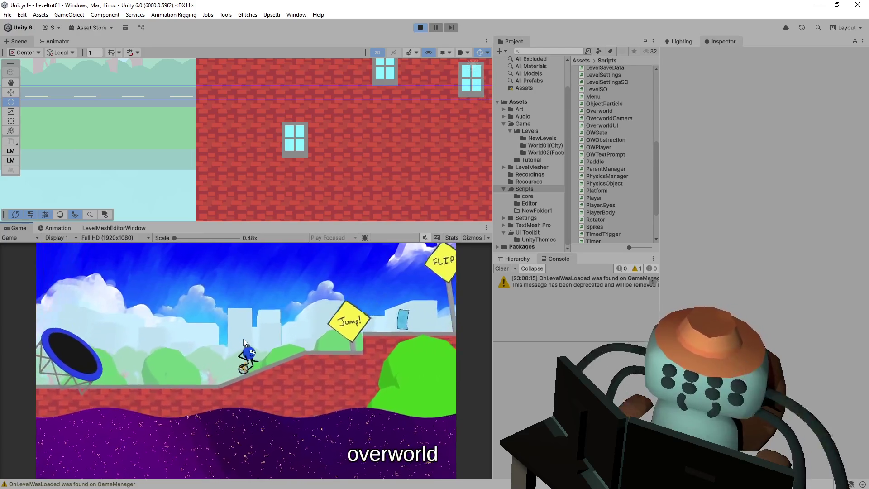
{"action": "key", "text": "space"}
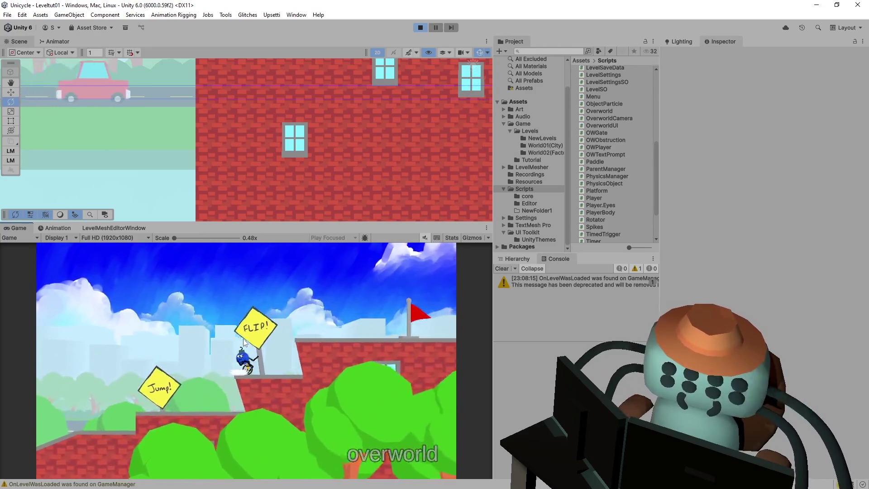
{"action": "key", "text": "space"}
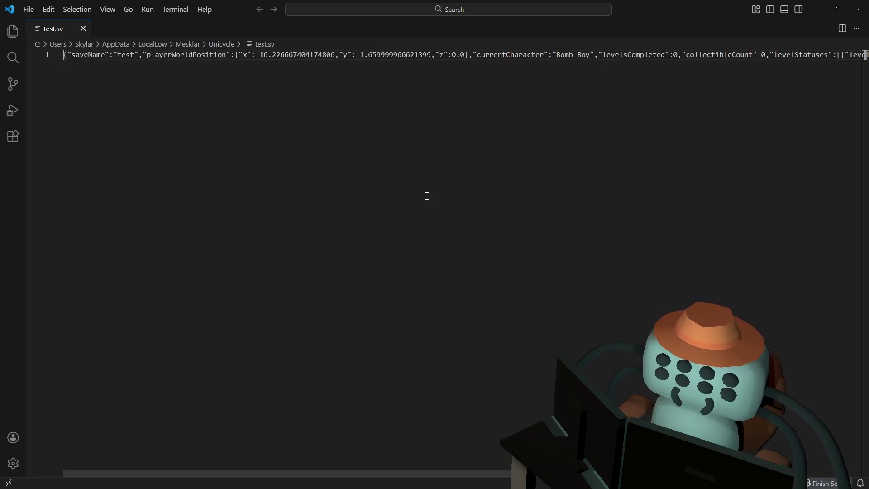
Inspect the Tutoriapolis 1 save entry in test.sv, from collectibleCount to completionTime
{"action": "left_click_drag", "start_coordinate": [682, 59], "coordinate": [865, 57]}
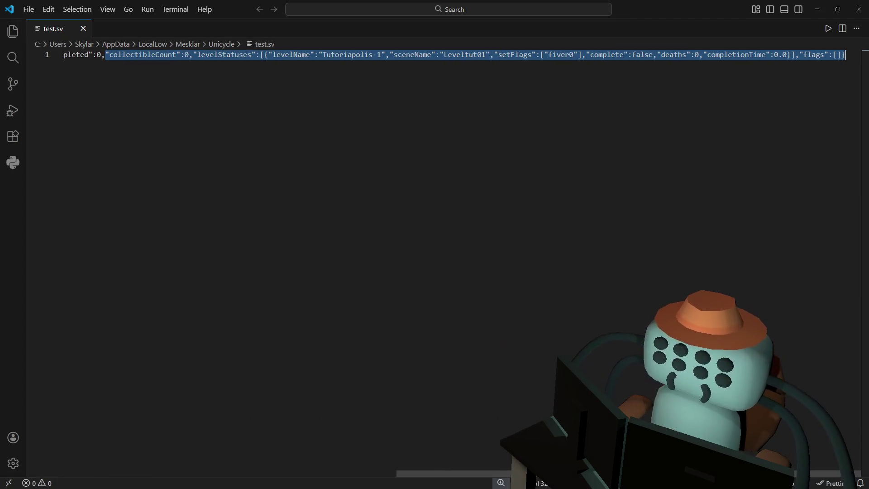
{"action": "double_click", "coordinate": [723, 59]}
{"action": "right_click", "coordinate": [675, 62]}
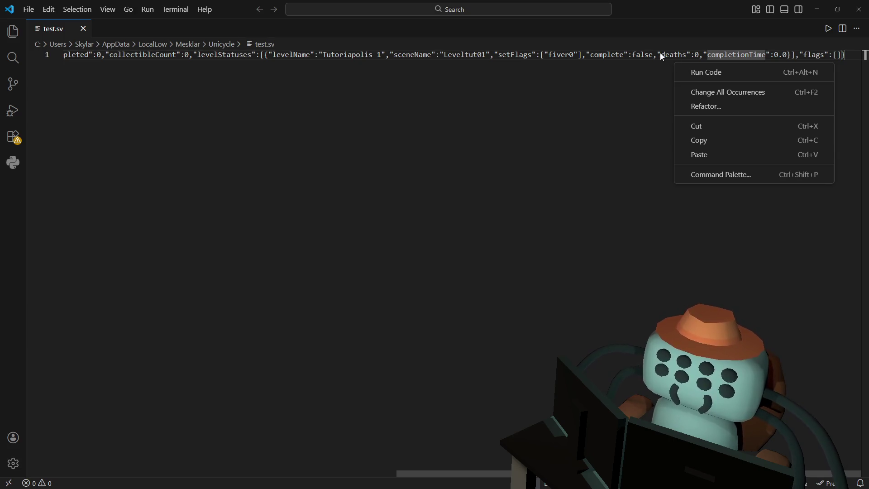
{"action": "left_click", "coordinate": [625, 55]}
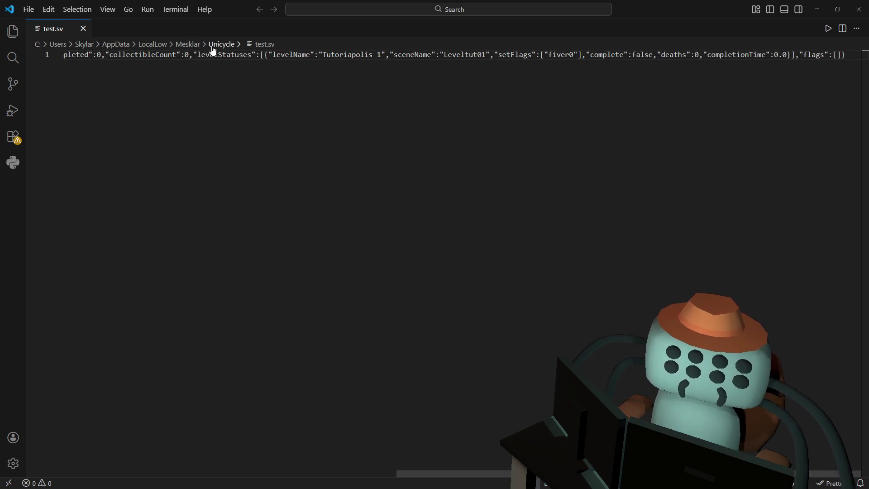
{"action": "right_click", "coordinate": [199, 56]}
{"action": "left_click", "coordinate": [180, 115]}
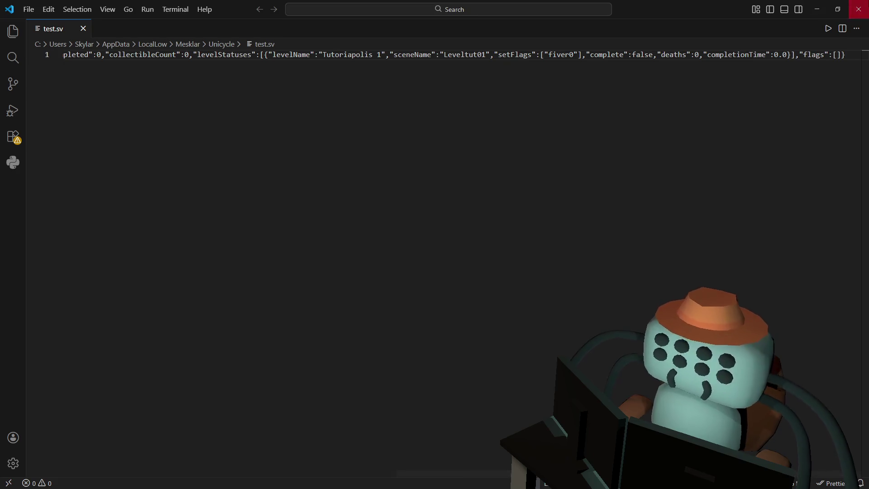
{"action": "left_click", "coordinate": [818, 9]}
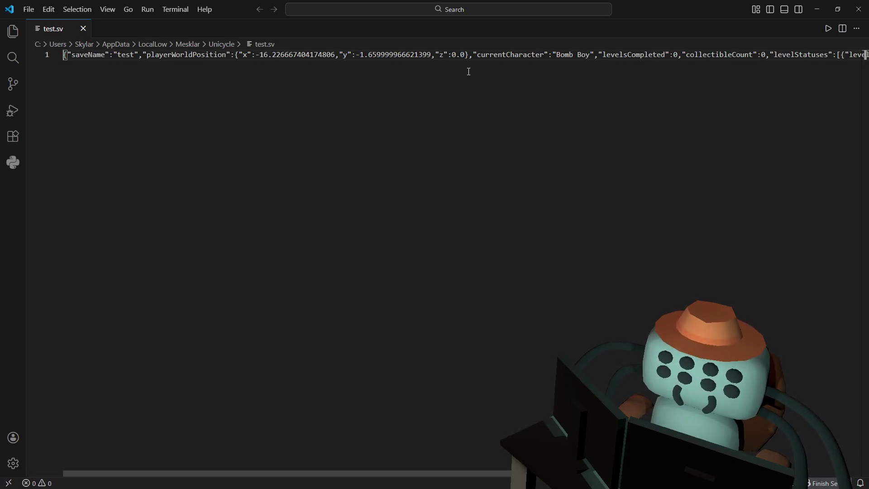
Jump to the end of the saved JSON, try Refactor on it, then close VS Code
{"action": "key", "text": "End"}
{"action": "right_click", "coordinate": [468, 72]}
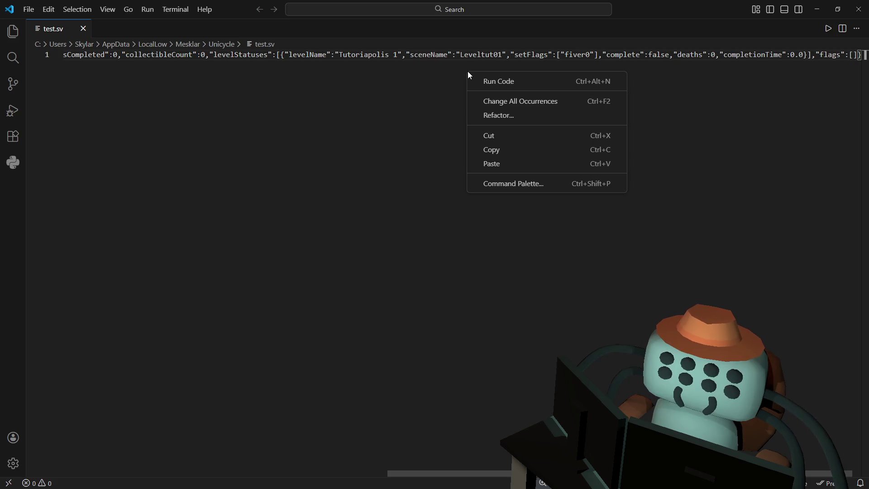
{"action": "left_click", "coordinate": [517, 118]}
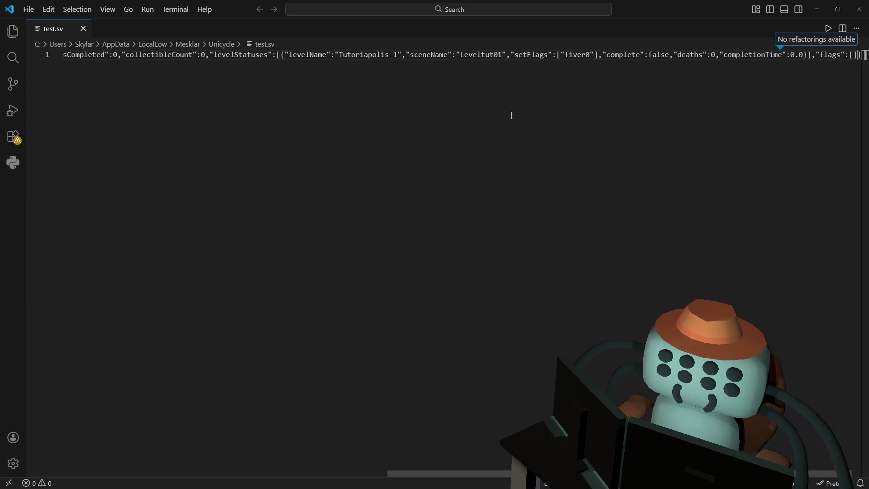
{"action": "right_click", "coordinate": [503, 62]}
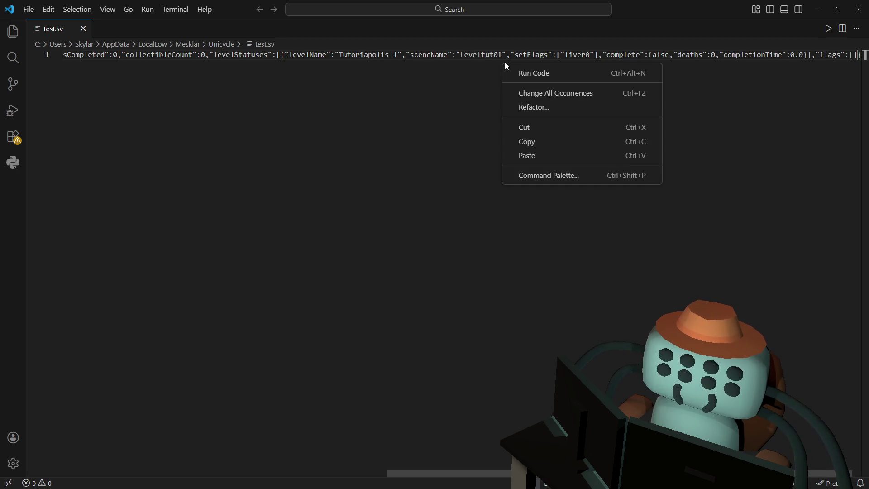
{"action": "left_click", "coordinate": [373, 91]}
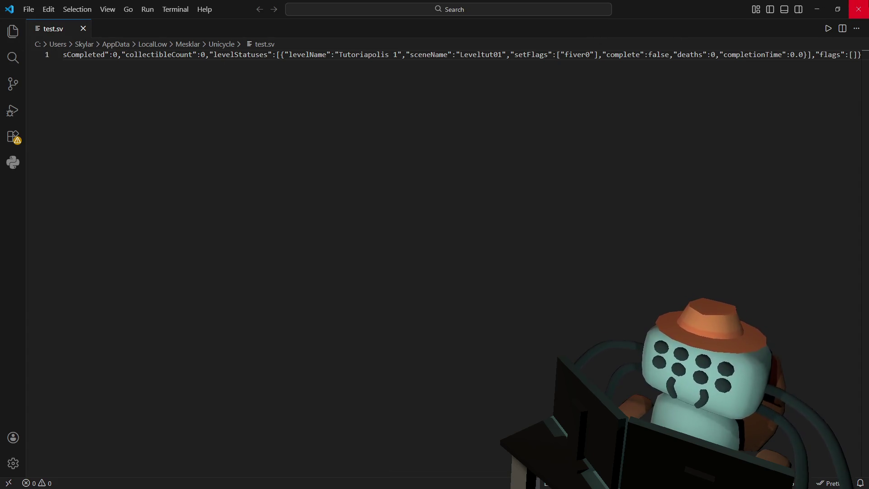
{"action": "left_click", "coordinate": [859, 9]}
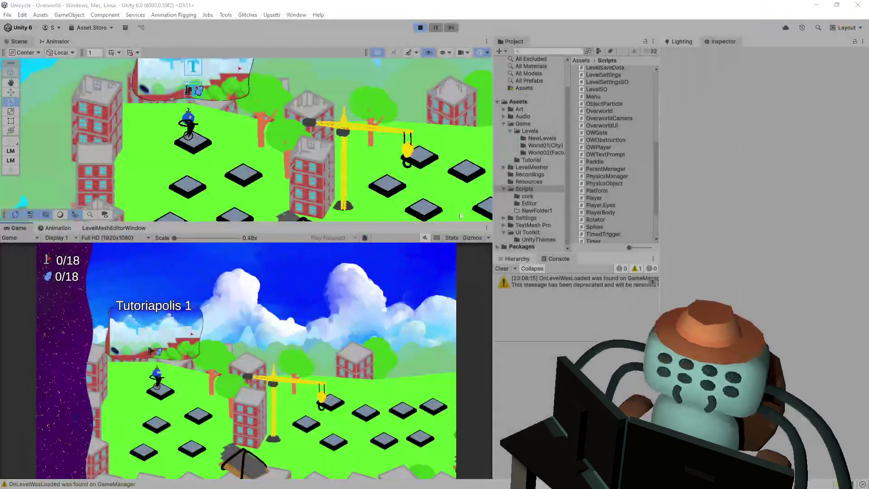
Open OWGate.cs and look over its Start method
{"action": "double_click", "coordinate": [603, 130]}
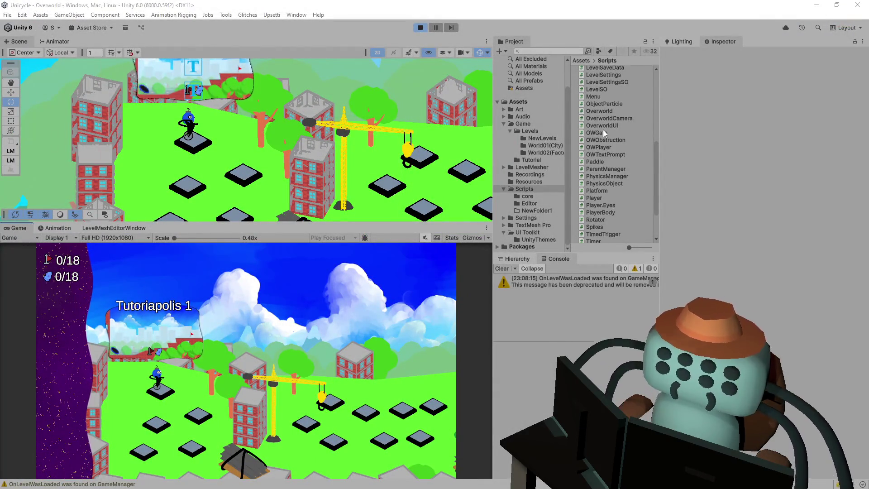
{"action": "left_click", "coordinate": [534, 204]}
{"action": "left_click_drag", "start_coordinate": [348, 472], "coordinate": [299, 472]}
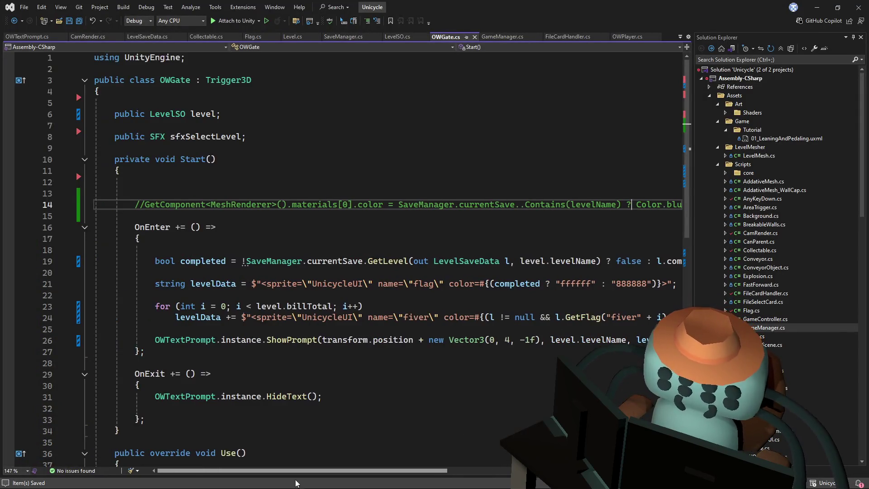
{"action": "left_click", "coordinate": [400, 155]}
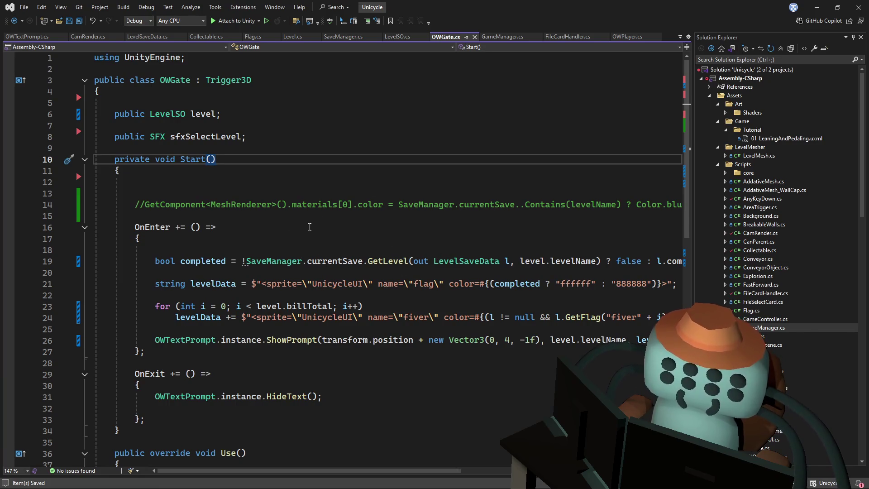
{"action": "key", "text": "Up"}
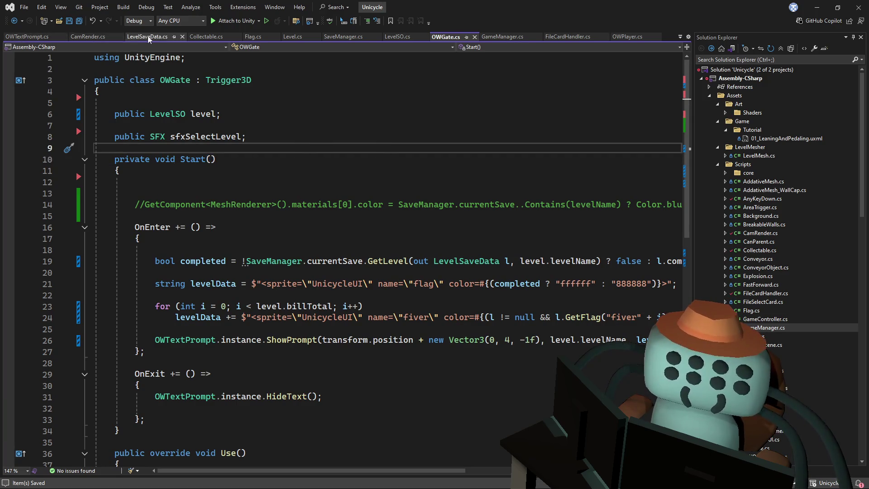
Change SaveManager's path extension from .sv to .json and save SaveManager.cs
{"action": "left_click", "coordinate": [362, 37]}
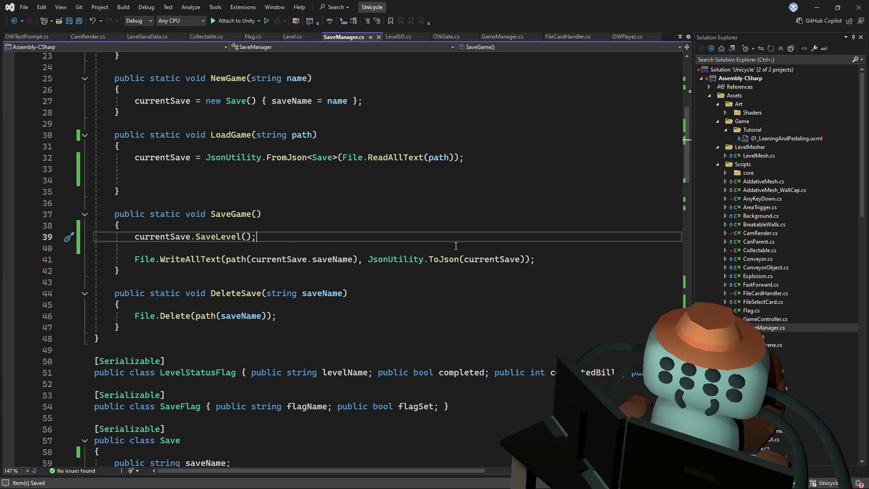
{"action": "mouse_move", "coordinate": [234, 263]}
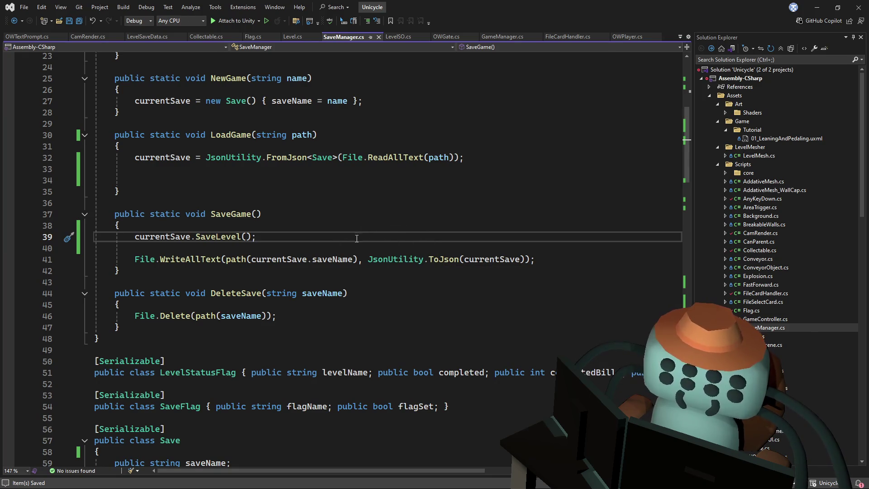
{"action": "left_click", "coordinate": [236, 260]}
{"action": "key", "text": "F12"}
{"action": "left_click_drag", "start_coordinate": [587, 228], "coordinate": [576, 227]}
{"action": "type", "text": "json"}
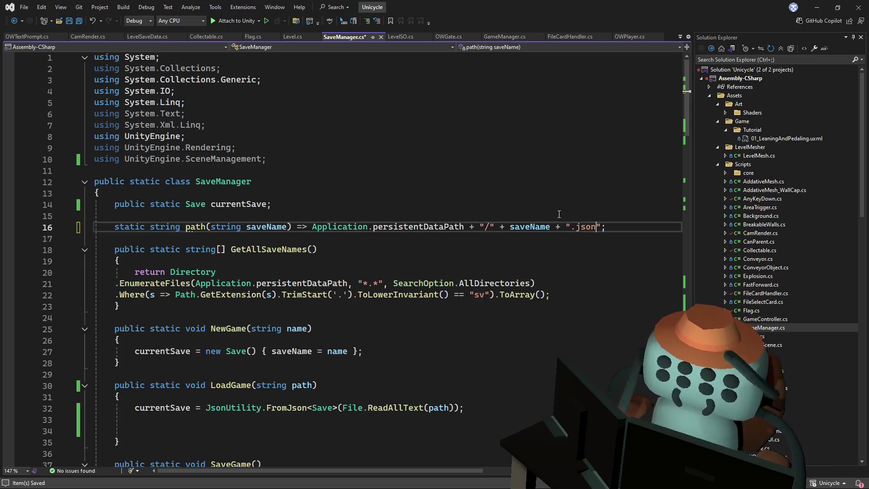
{"action": "double_click", "coordinate": [583, 227]}
{"action": "key", "text": "ctrl+s"}
{"action": "scroll", "coordinate": [458, 275], "scroll_direction": "down", "scroll_amount": 9}
Change GameManager's test load path to '/test.json' and save GameManager.cs
{"action": "key", "text": "ctrl+Tab"}
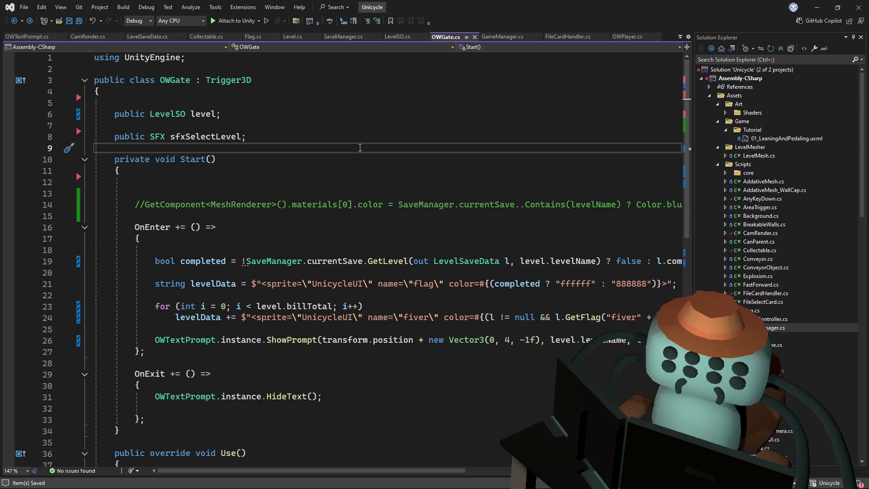
{"action": "left_click", "coordinate": [562, 317]}
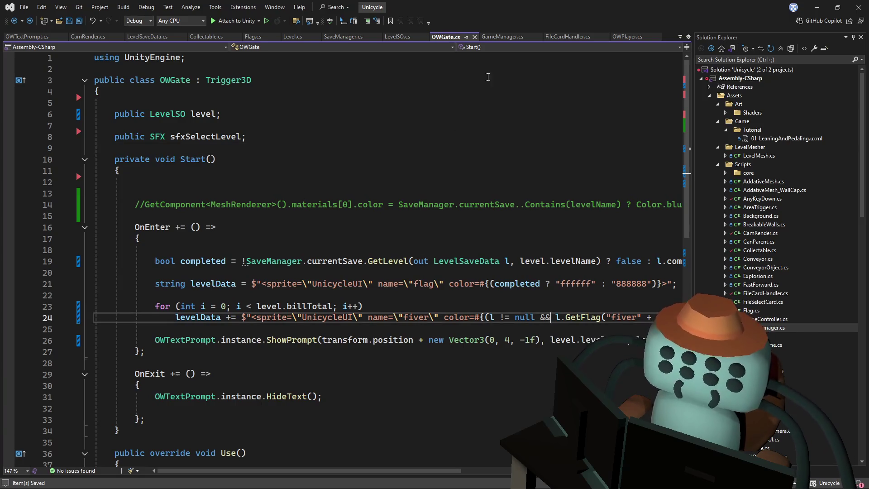
{"action": "left_click", "coordinate": [502, 36]}
{"action": "double_click", "coordinate": [469, 249]}
{"action": "type", "text": "json"}
{"action": "key", "text": "ctrl+s"}
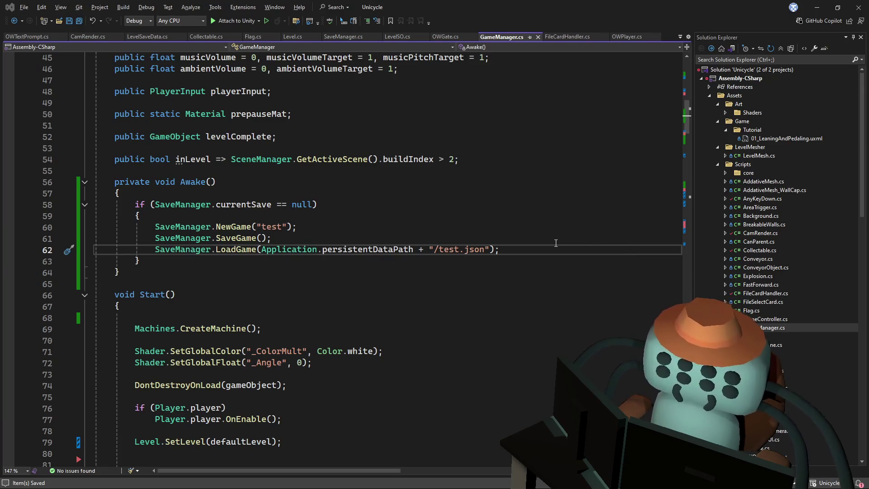
{"action": "key", "text": "alt+Tab"}
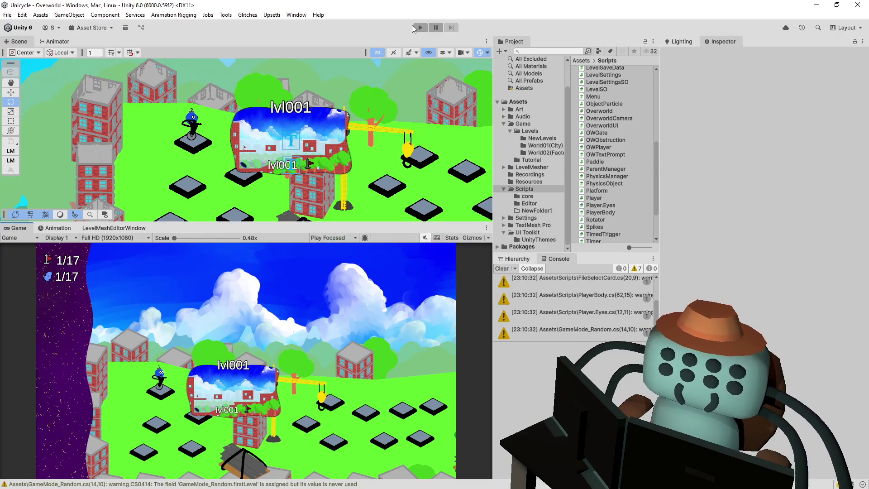
Start play mode, leave the completed level, and enter Tutoriapolis 1
{"action": "left_click", "coordinate": [420, 30]}
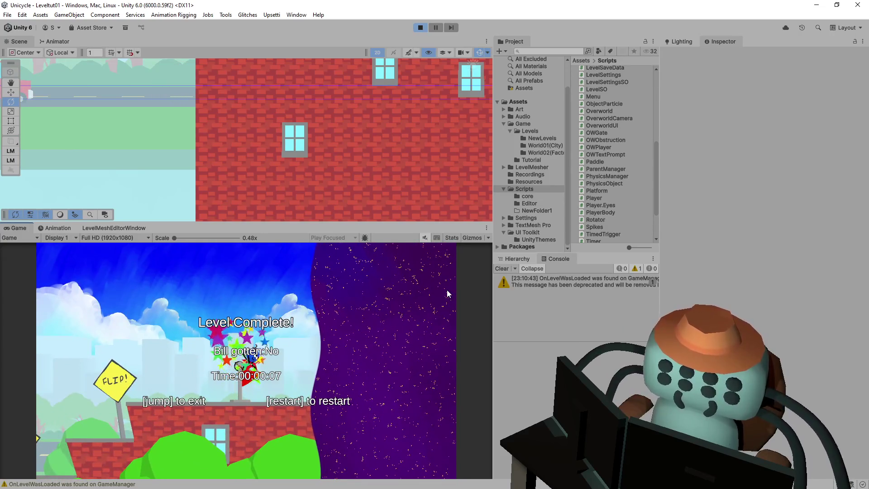
{"action": "key", "text": "space"}
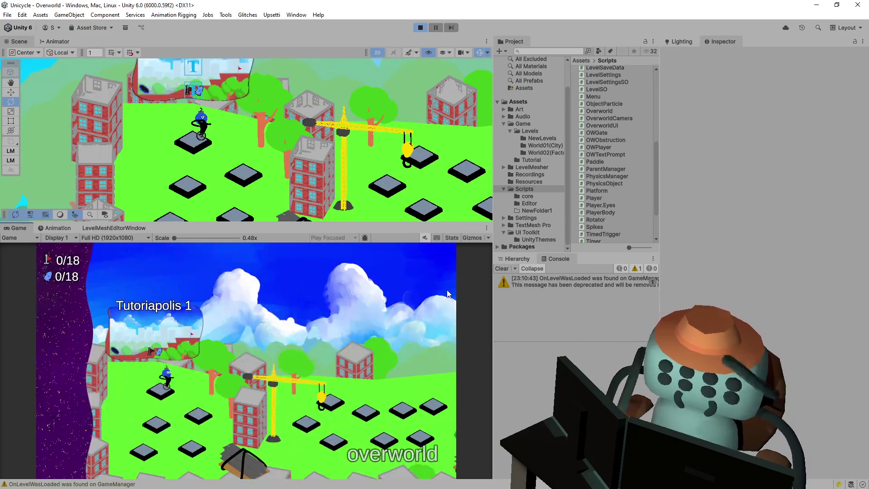
{"action": "key", "text": "space"}
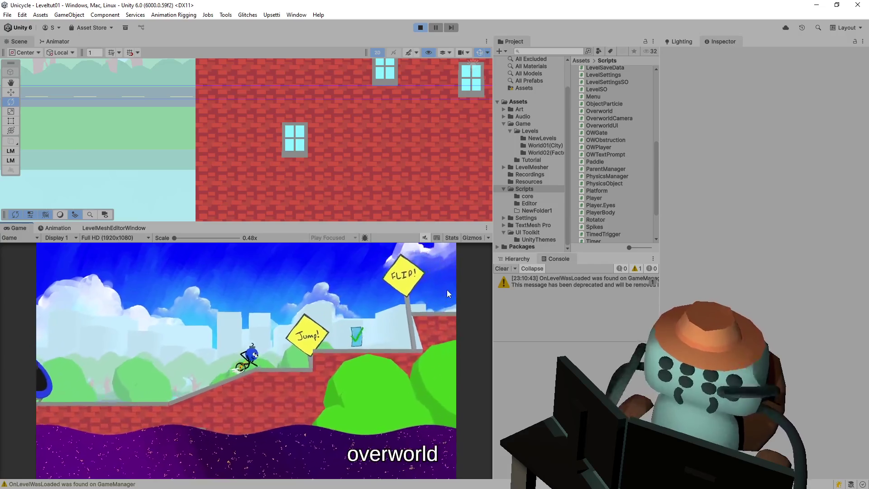
Ride the unicycle through Tutoriapolis 1, jumping past obstacles, and exit to the overworld
{"action": "key", "text": "Right"}
{"action": "key", "text": "Right"}
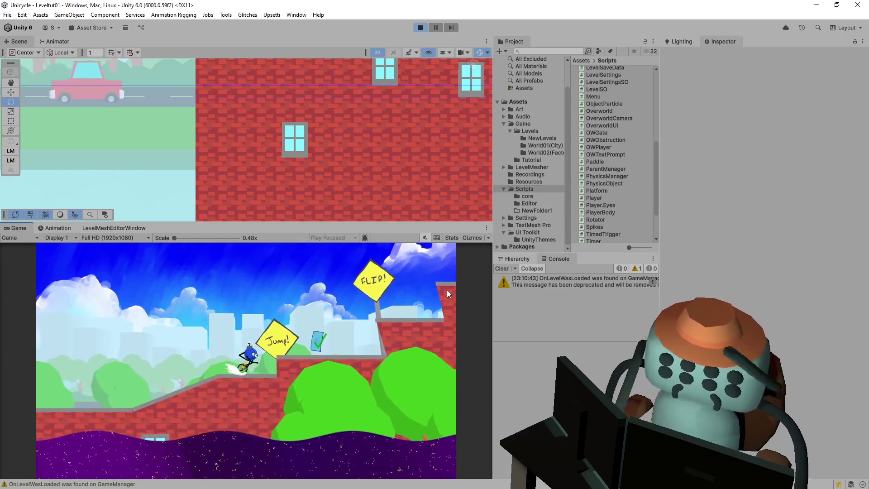
{"action": "key", "text": "Right"}
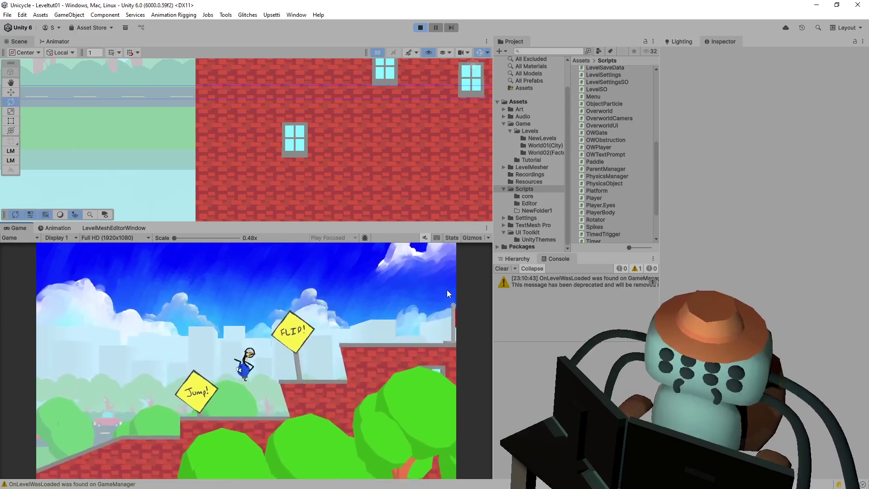
{"action": "key", "text": "Left"}
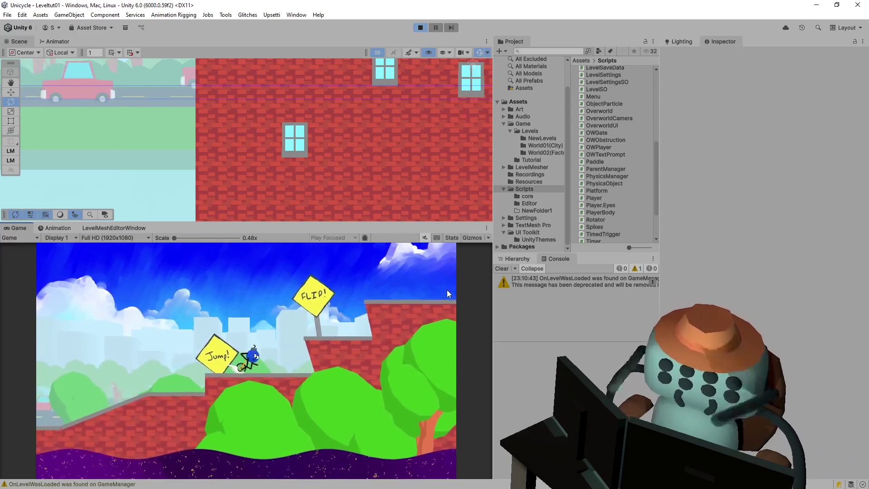
{"action": "key", "text": "space"}
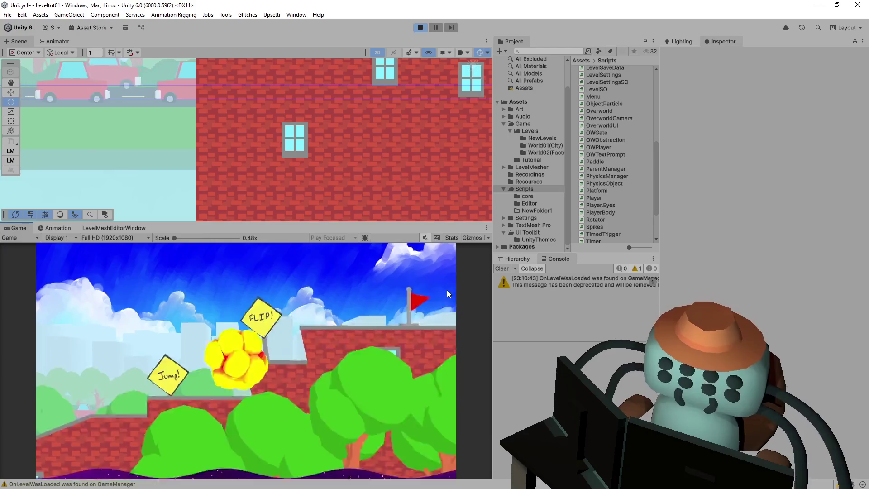
{"action": "key", "text": "Right"}
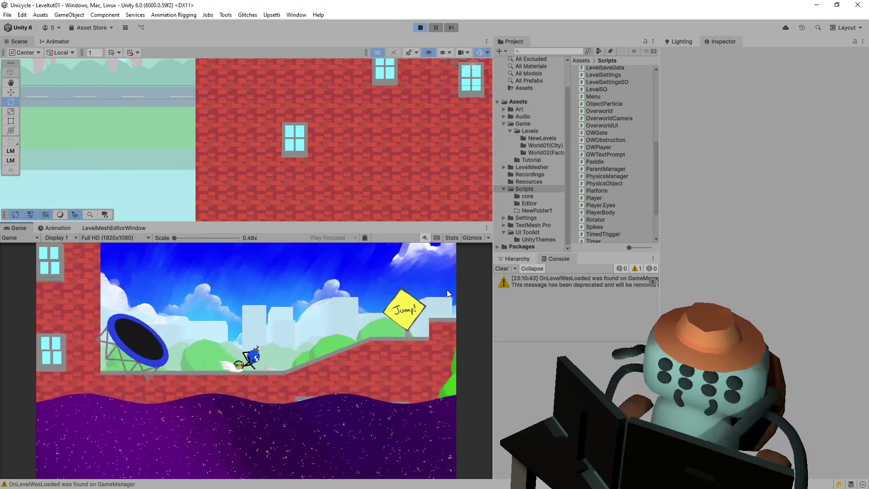
{"action": "key", "text": "space"}
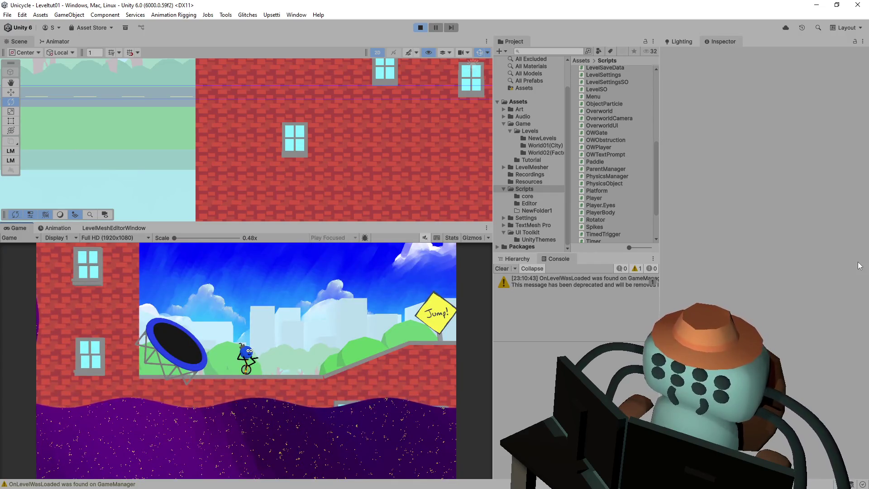
{"action": "key", "text": "Right"}
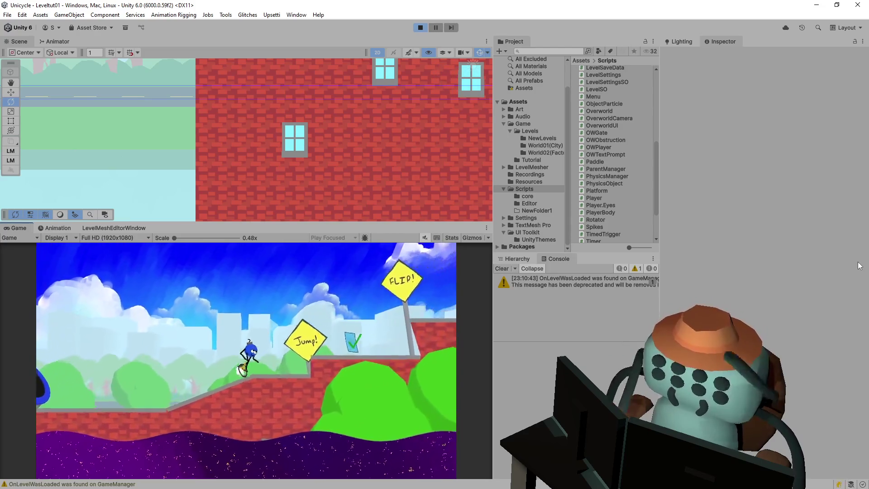
{"action": "key", "text": "space"}
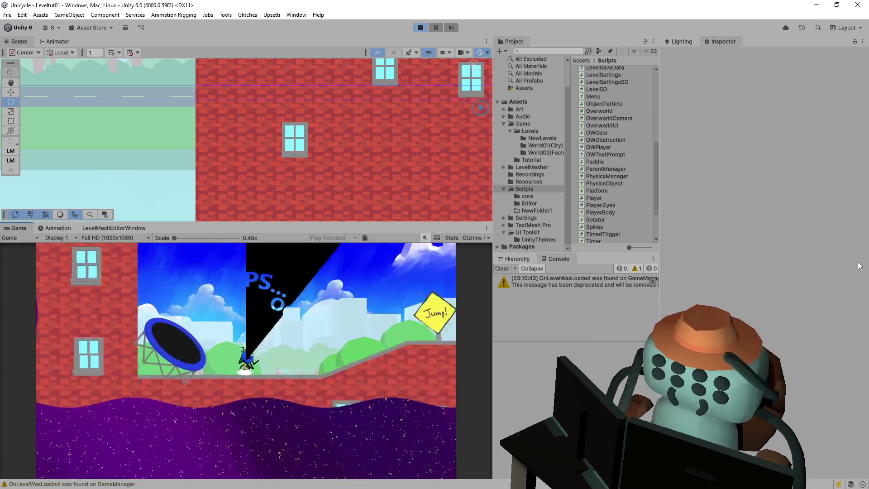
{"action": "key", "text": "Right"}
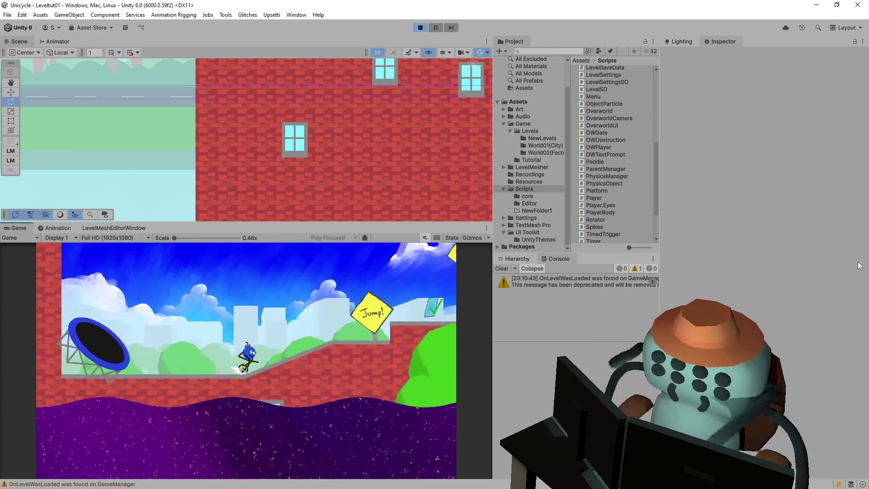
{"action": "key", "text": "Right"}
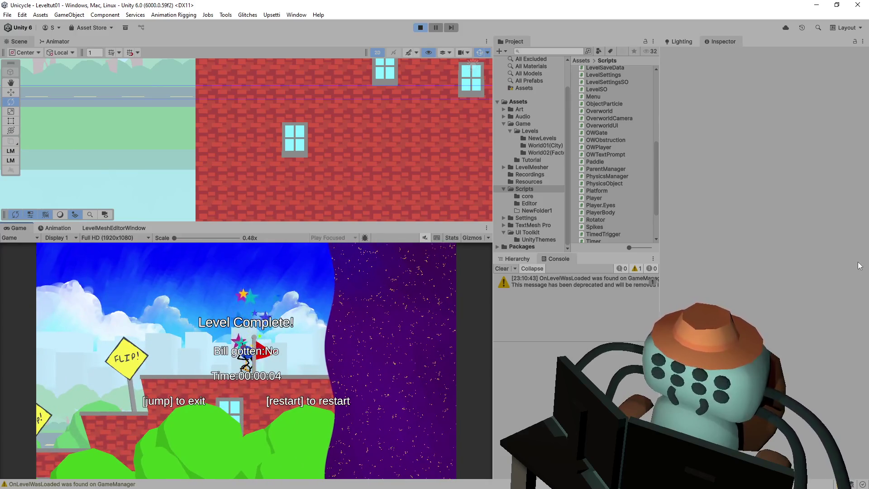
{"action": "key", "text": "space"}
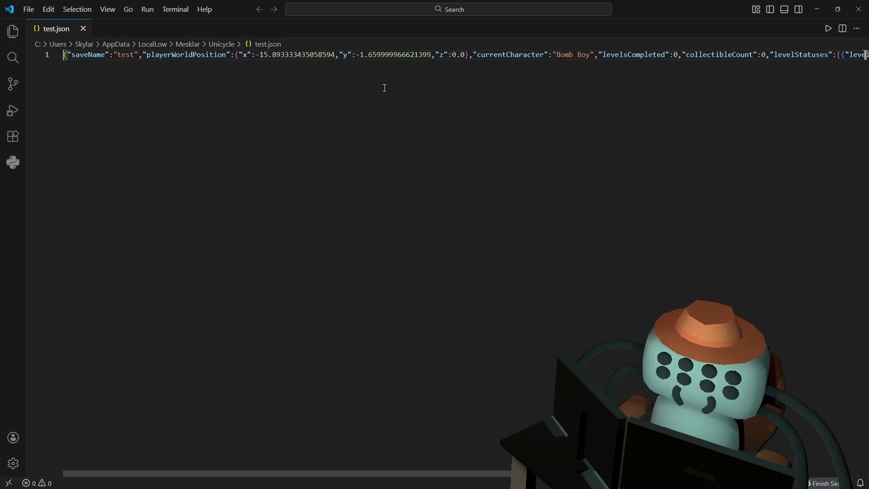
Format test.json into indented JSON and highlight the level's "complete": false value
{"action": "left_click", "coordinate": [381, 72]}
{"action": "right_click", "coordinate": [378, 72]}
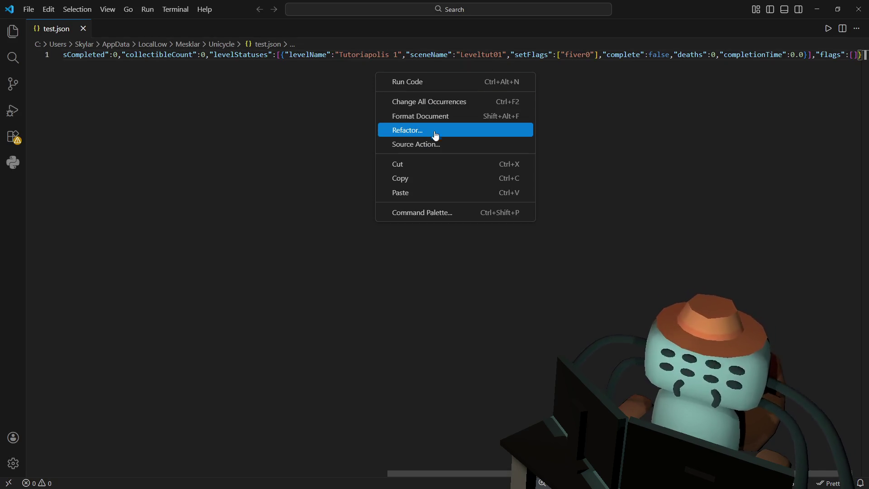
{"action": "left_click", "coordinate": [437, 118]}
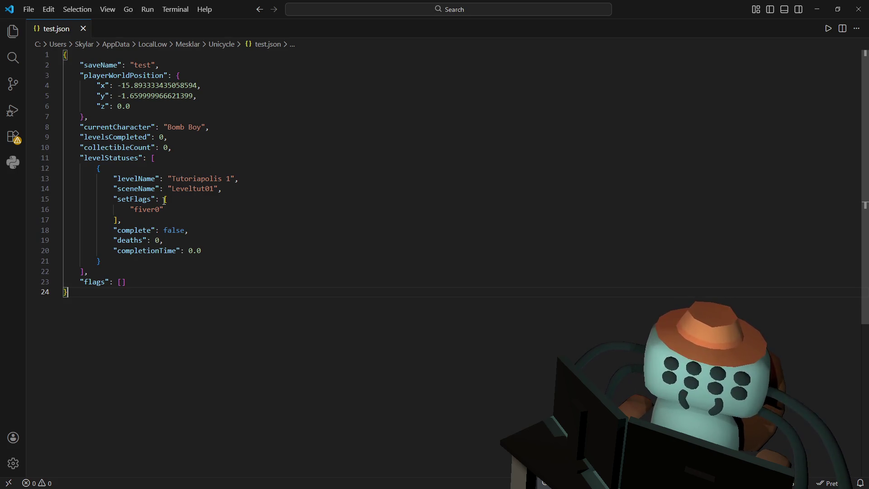
{"action": "mouse_move", "coordinate": [188, 231]}
{"action": "left_mouse_down"}
{"action": "mouse_move", "coordinate": [90, 240]}
{"action": "mouse_move", "coordinate": [222, 231]}
{"action": "mouse_move", "coordinate": [131, 232]}
{"action": "left_mouse_up"}
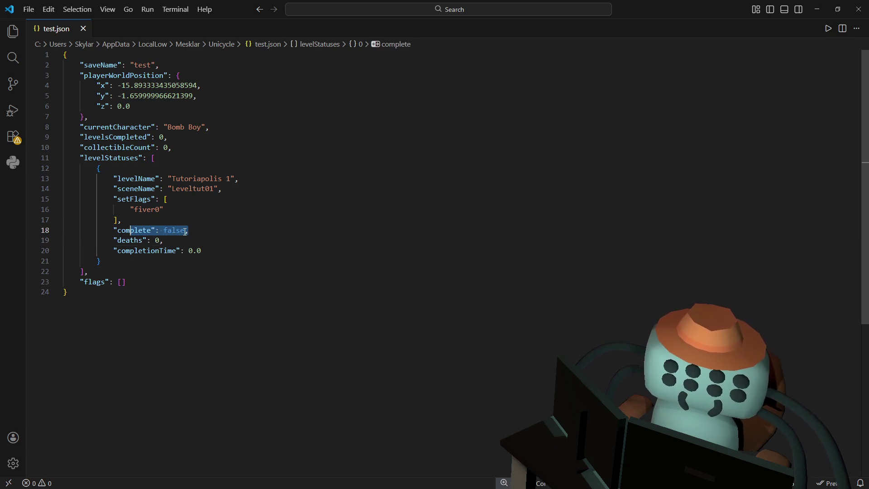
{"action": "key", "text": "alt+Tab"}
{"action": "left_click", "coordinate": [202, 216]}
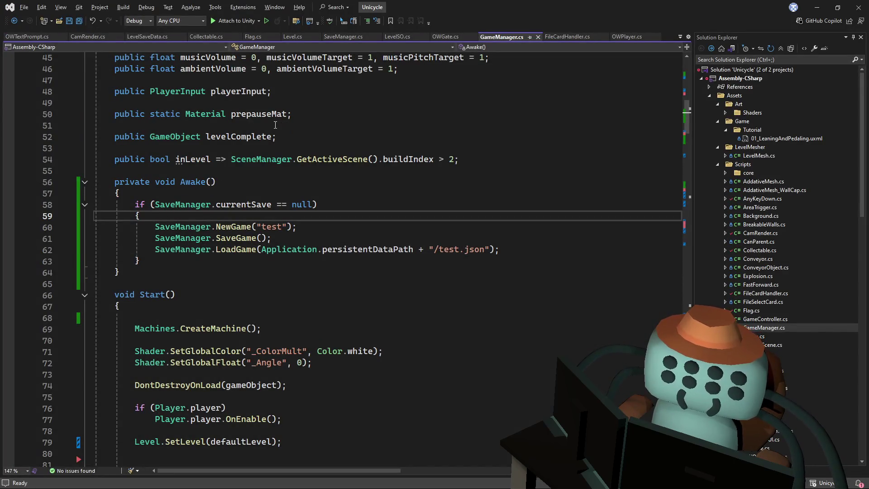
Open Flag.cs and examine the early SaveGame call and the LevelComplete definition
{"action": "key", "text": "alt+Tab"}
{"action": "key", "text": "alt+Tab"}
{"action": "left_click", "coordinate": [352, 201]}
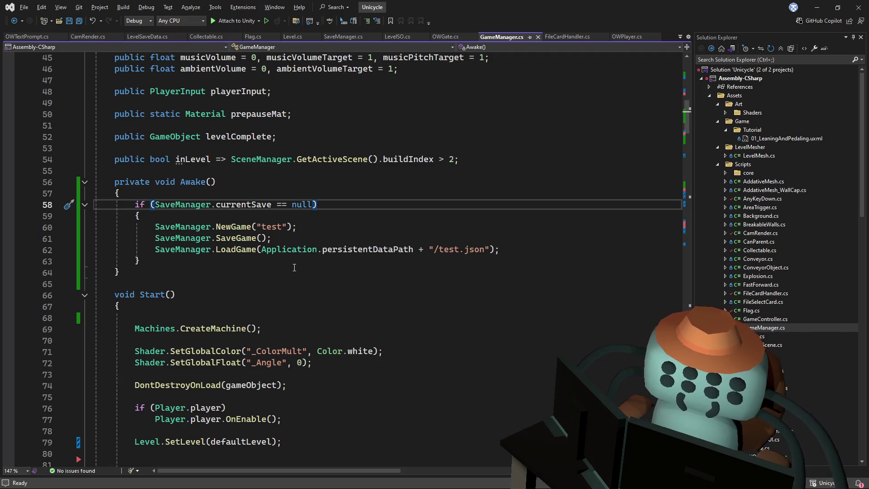
{"action": "scroll", "coordinate": [286, 250], "scroll_direction": "down", "scroll_amount": 5}
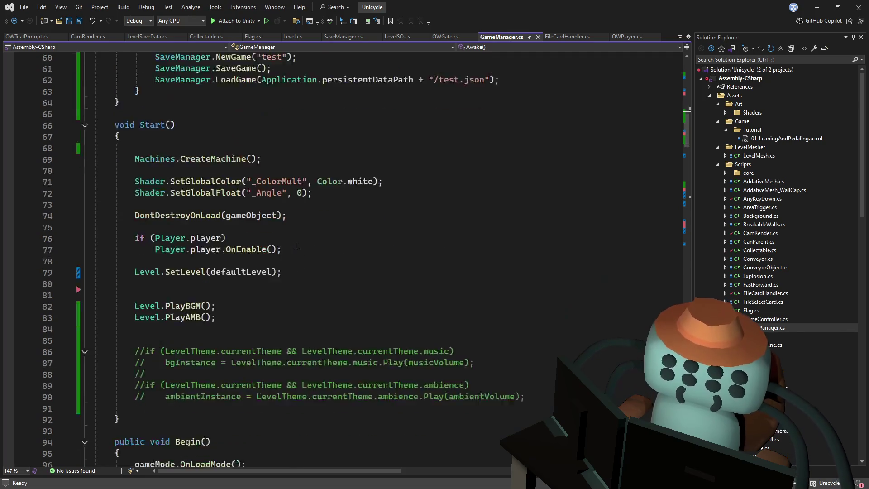
{"action": "left_click", "coordinate": [253, 37]}
{"action": "scroll", "coordinate": [309, 186], "scroll_direction": "down", "scroll_amount": 2}
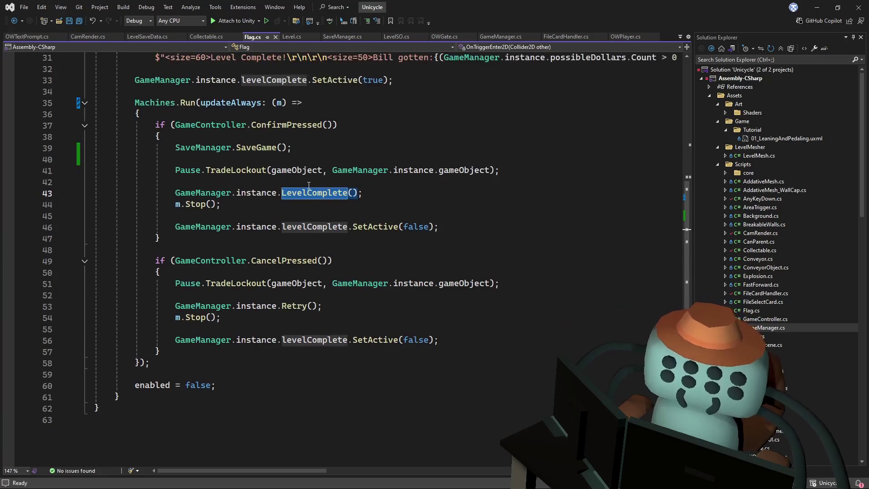
{"action": "scroll", "coordinate": [330, 198], "scroll_direction": "up", "scroll_amount": 1}
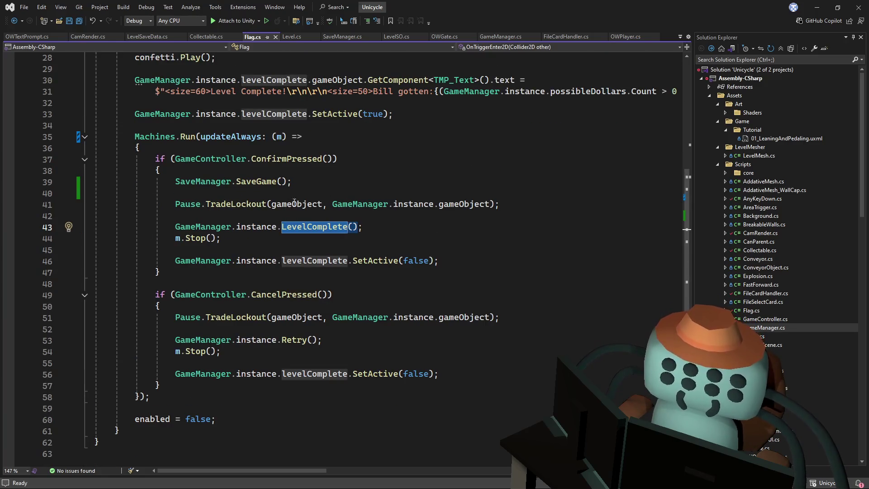
{"action": "left_click_drag", "start_coordinate": [317, 183], "coordinate": [324, 173]}
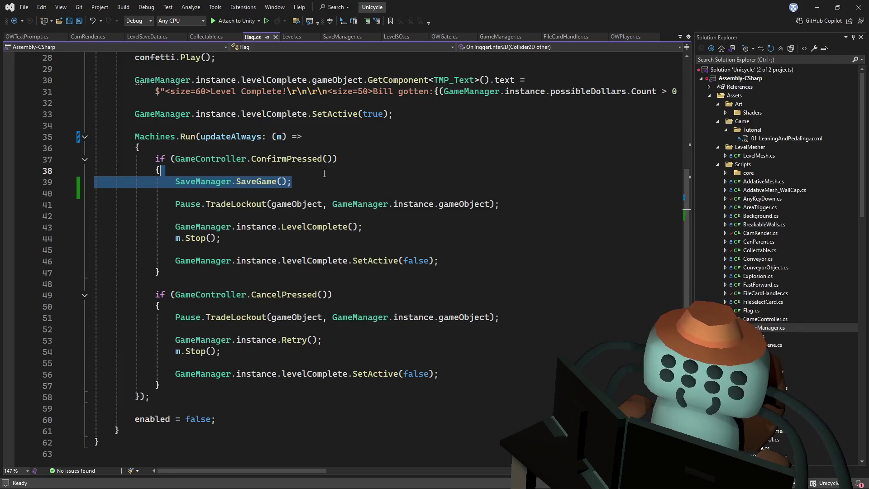
{"action": "left_click", "coordinate": [243, 175]}
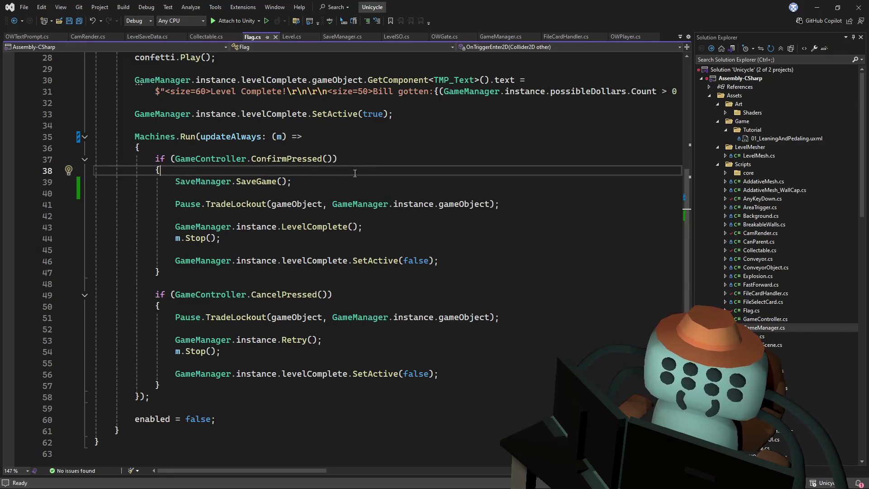
{"action": "left_click", "coordinate": [313, 227], "text": "ctrl"}
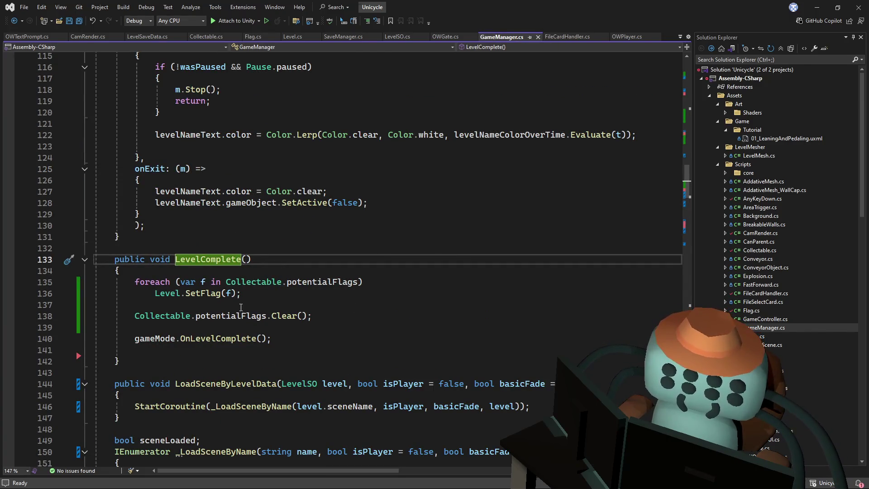
{"action": "left_click", "coordinate": [217, 339], "text": "ctrl"}
{"action": "key", "text": "ctrl+minus"}
{"action": "key", "text": "ctrl+minus"}
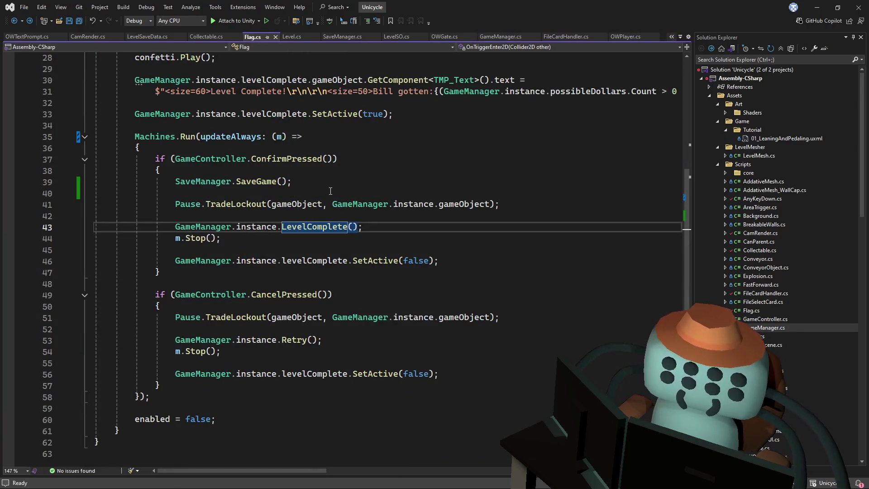
Move SaveManager.SaveGame() below levelComplete.SetActive(false) in Flag.cs and save
{"action": "left_click_drag", "start_coordinate": [331, 190], "coordinate": [161, 170]}
{"action": "key", "text": "ctrl+c"}
{"action": "key", "text": "Delete"}
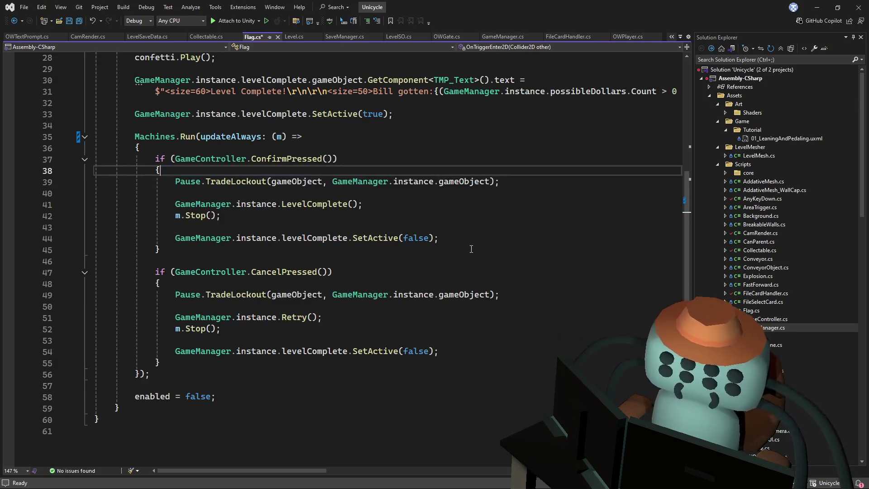
{"action": "left_click", "coordinate": [471, 240]}
{"action": "key", "text": "ctrl+v"}
{"action": "left_click", "coordinate": [465, 241]}
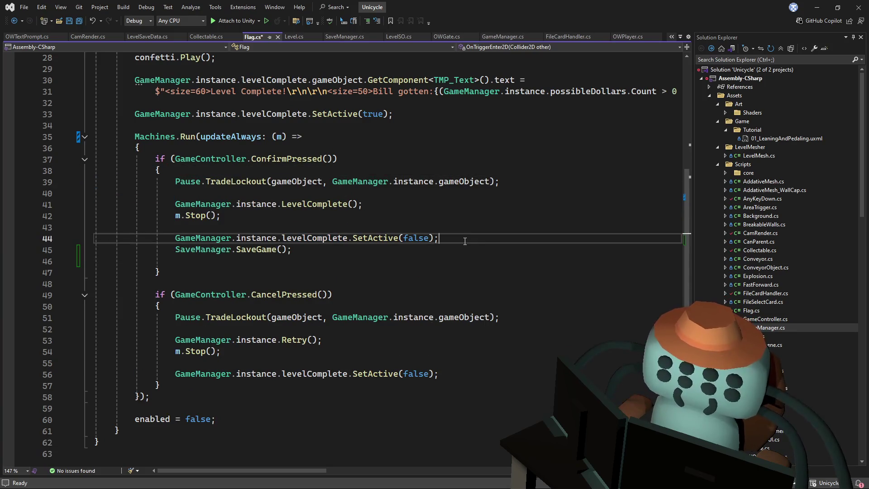
{"action": "key", "text": "Return"}
{"action": "left_click", "coordinate": [341, 271]}
{"action": "key", "text": "ctrl+s"}
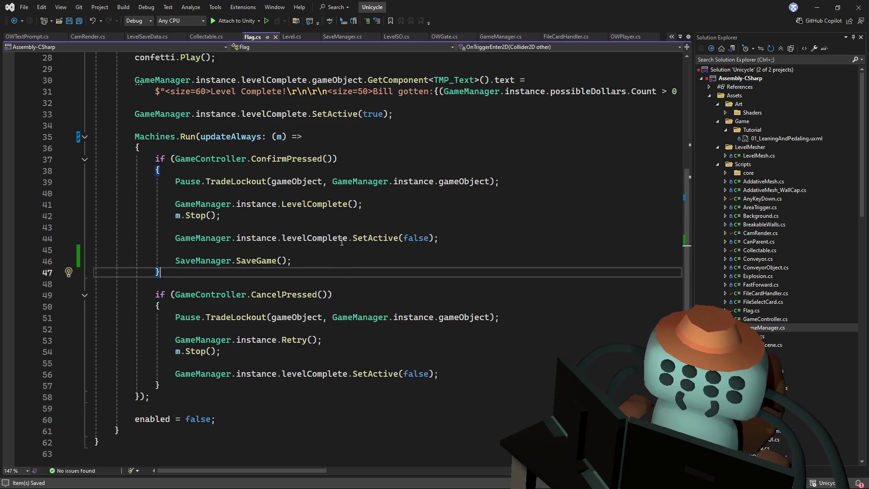
Go from Flag.cs to the LevelComplete definition in GameMode_Story.cs
{"action": "key", "text": "alt+Tab"}
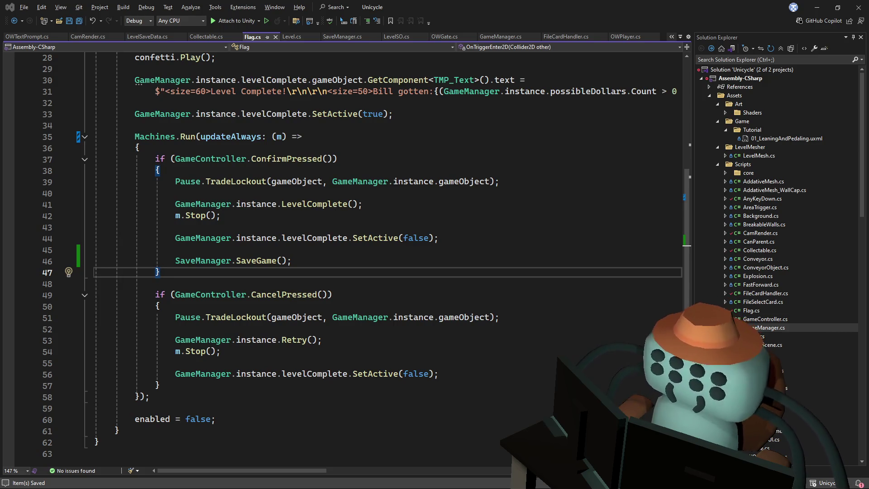
{"action": "left_click", "coordinate": [306, 229]}
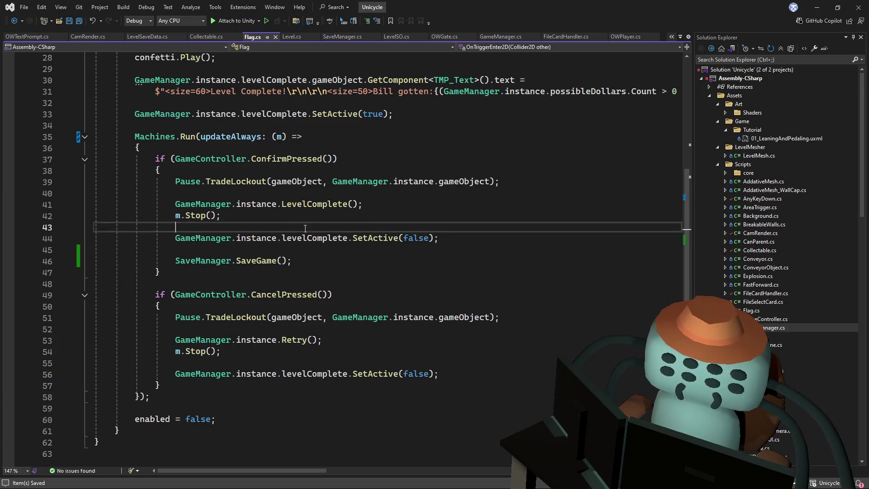
{"action": "left_click", "coordinate": [313, 204], "text": "ctrl"}
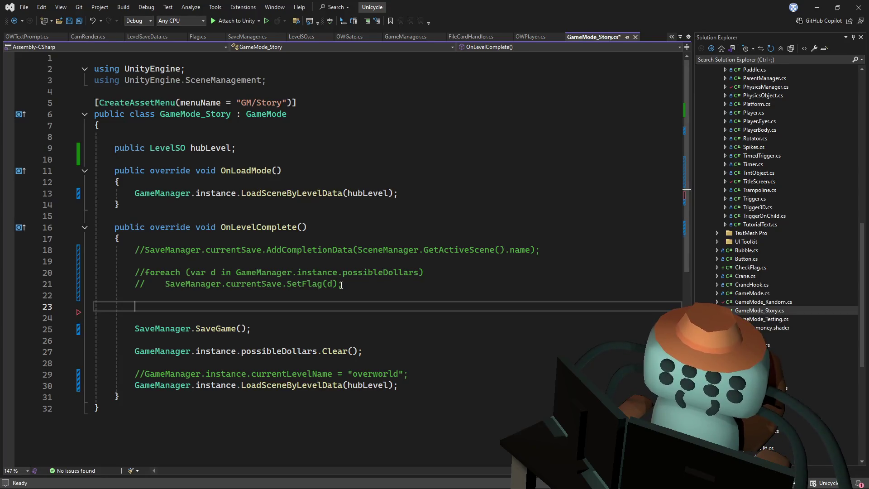
Delete the commented-out lines, including currentLevelName, from OnLevelComplete
{"action": "mouse_move", "coordinate": [287, 292]}
{"action": "left_mouse_down"}
{"action": "mouse_move", "coordinate": [307, 250]}
{"action": "mouse_move", "coordinate": [120, 238]}
{"action": "left_mouse_up"}
{"action": "key", "text": "Delete"}
{"action": "left_click_drag", "start_coordinate": [136, 306], "coordinate": [409, 316]}
{"action": "key", "text": "Delete"}
Add Level.currentLevelData.complete = true; above SaveManager.SaveGame() and save GameMode_Story.cs
{"action": "left_click", "coordinate": [325, 243]}
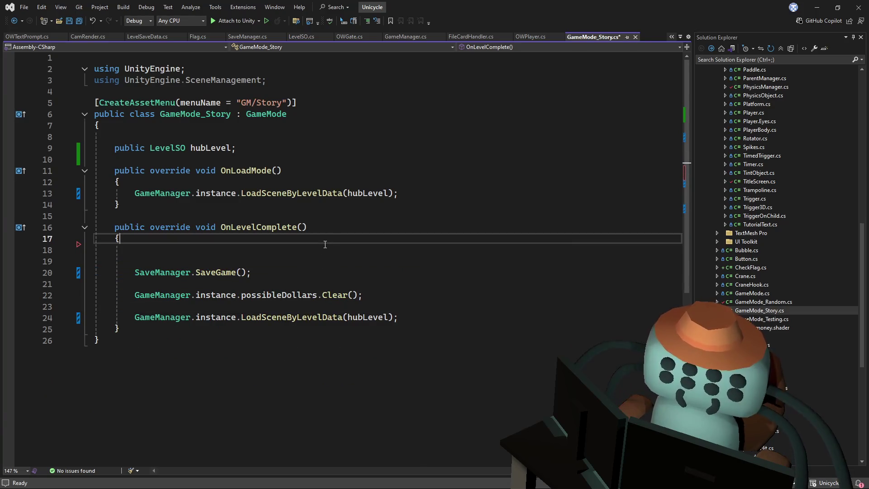
{"action": "key", "text": "Return"}
{"action": "key", "text": "Return"}
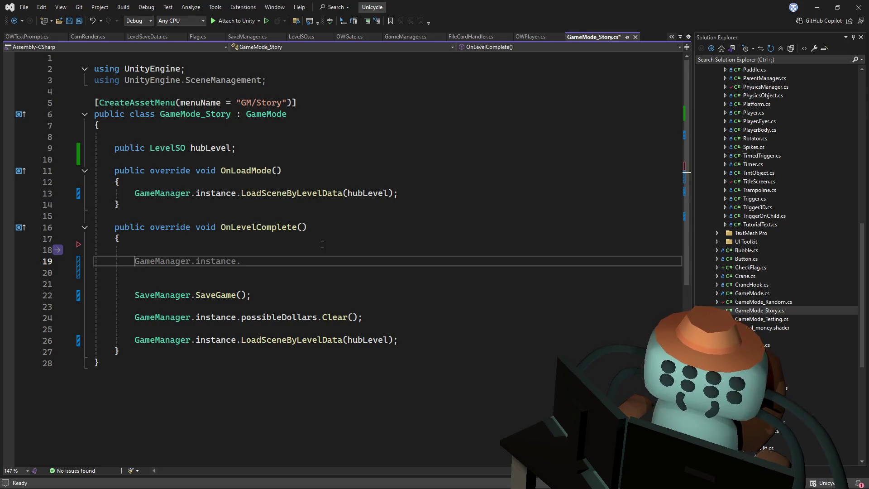
{"action": "type", "text": "Level."}
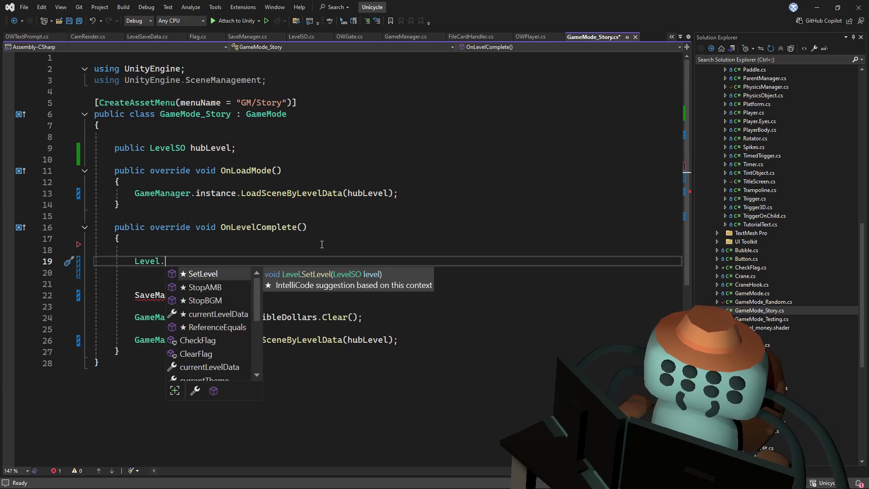
{"action": "type", "text": "currentLevelDa"}
{"action": "key", "text": "Tab"}
{"action": "type", "text": ".c"}
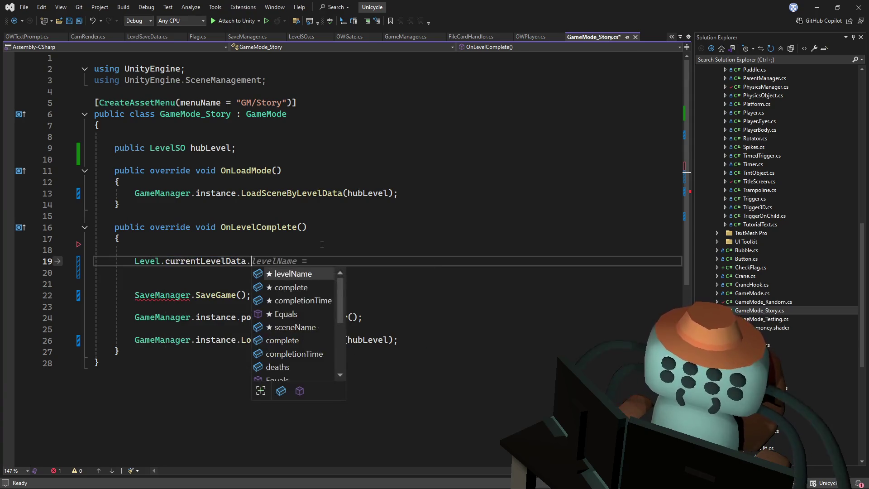
{"action": "key", "text": "Tab"}
{"action": "key", "text": "Tab"}
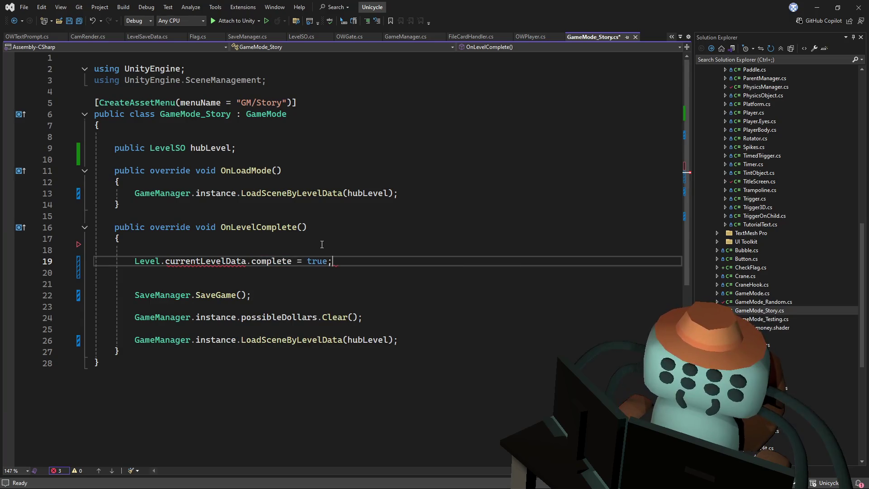
{"action": "key", "text": "Down"}
{"action": "key", "text": "Delete"}
{"action": "key", "text": "ctrl+s"}
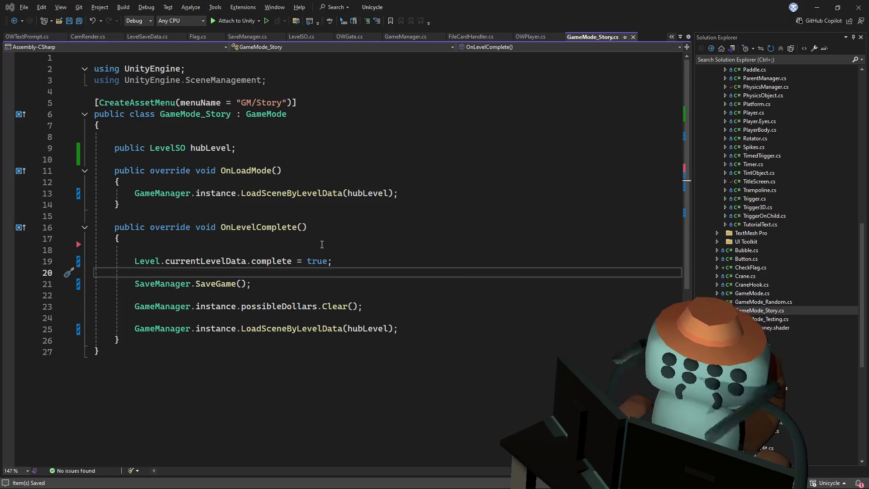
{"action": "key", "text": "alt+Tab"}
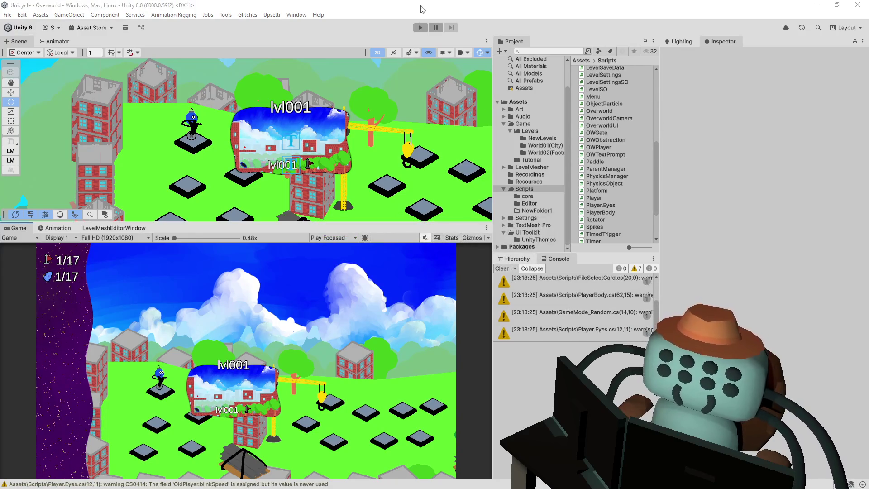
Start play mode and enter Leveltut01 from the overworld
{"action": "left_click", "coordinate": [420, 27]}
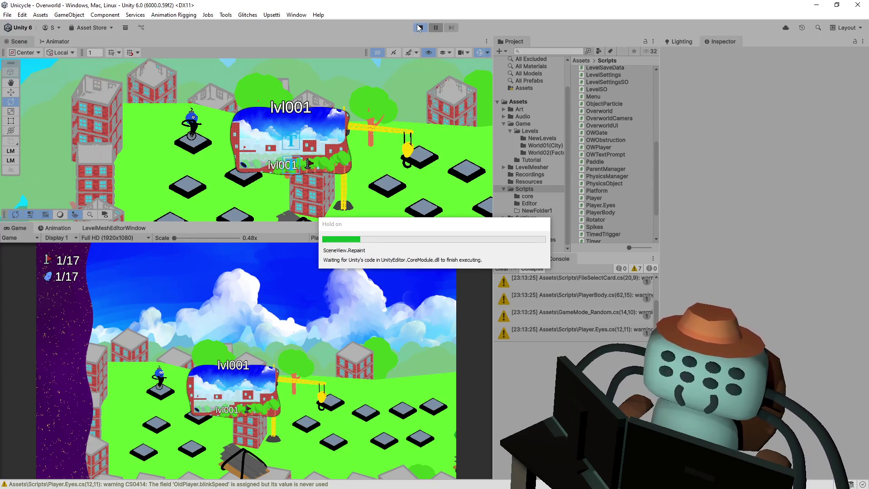
{"action": "key", "text": "space"}
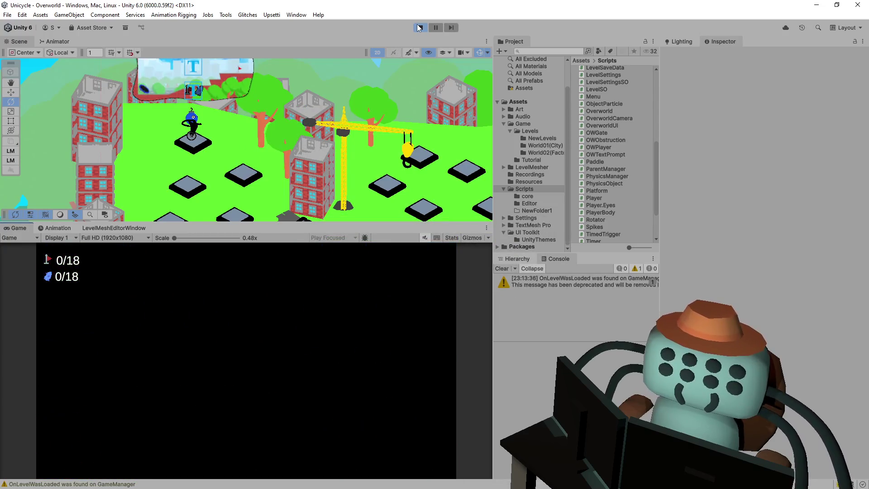
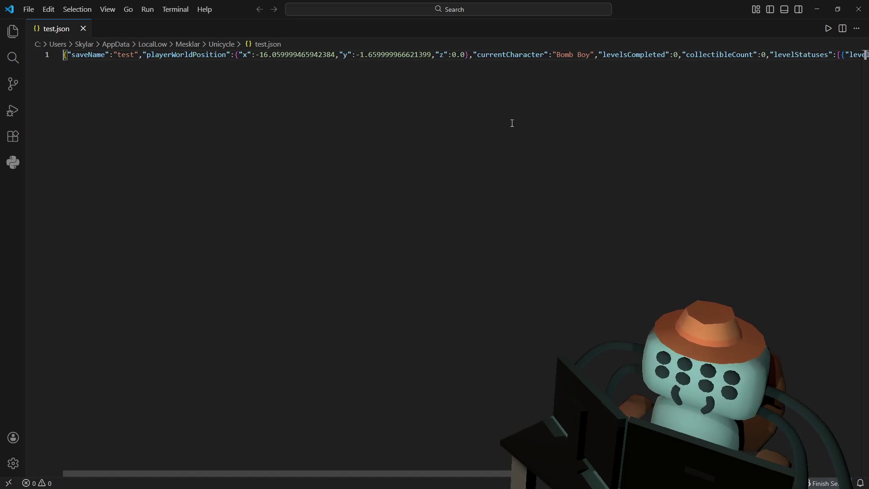
Reformat the one-line test.json save data into indented JSON with Shift+Alt+F
{"action": "right_click", "coordinate": [319, 86]}
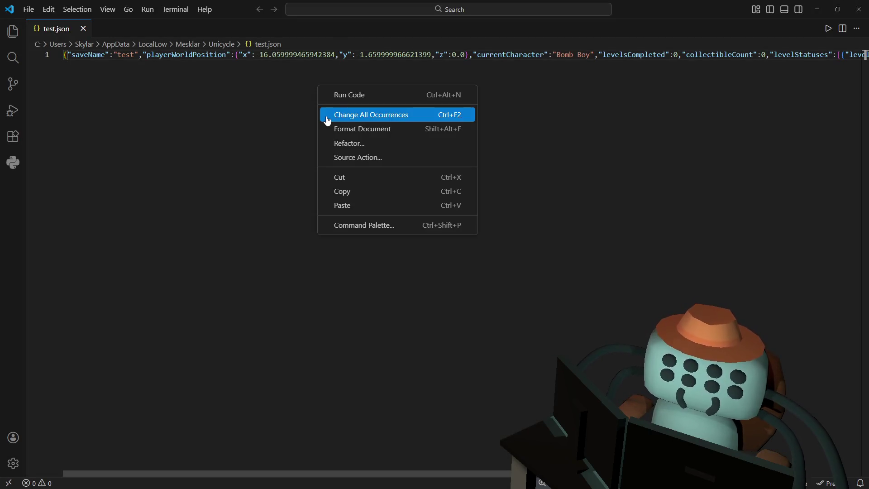
{"action": "left_click", "coordinate": [283, 83]}
{"action": "key", "text": "alt+f"}
{"action": "key", "text": "shift+alt+f"}
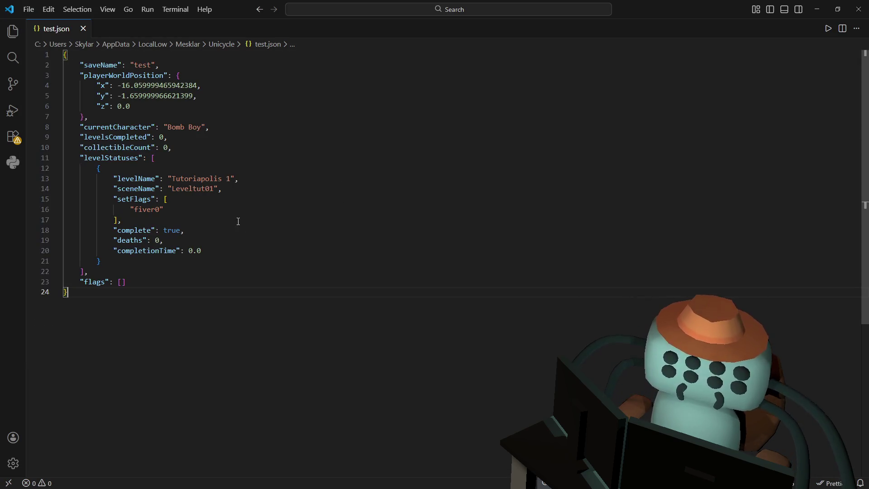
Highlight the first level's complete and deaths entries, then go back to Unity
{"action": "left_click_drag", "start_coordinate": [185, 231], "coordinate": [131, 231]}
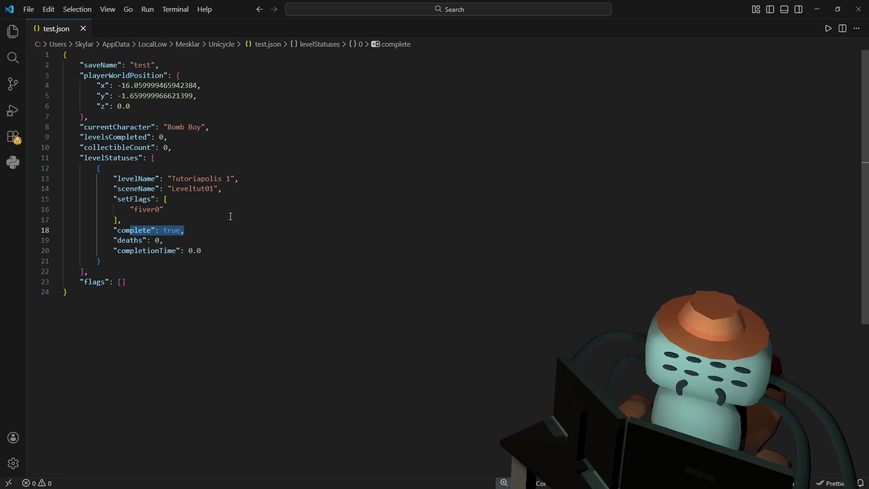
{"action": "left_click_drag", "start_coordinate": [268, 237], "coordinate": [141, 240]}
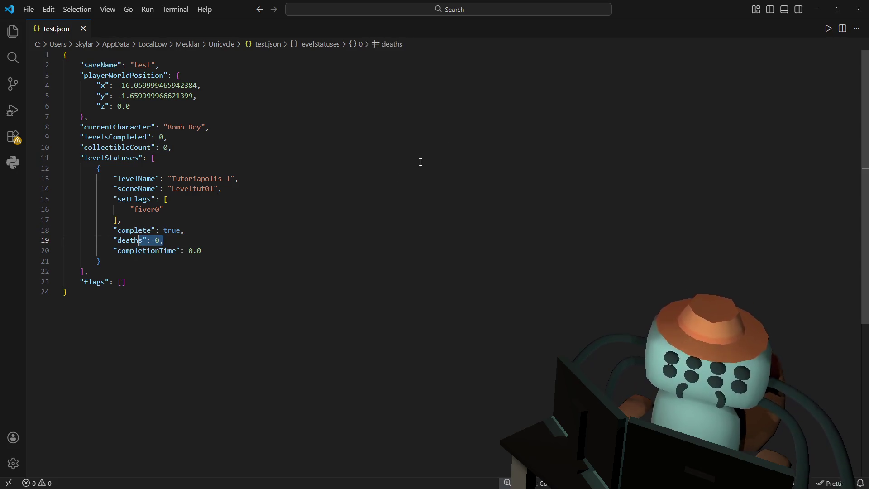
{"action": "key", "text": "alt+Tab"}
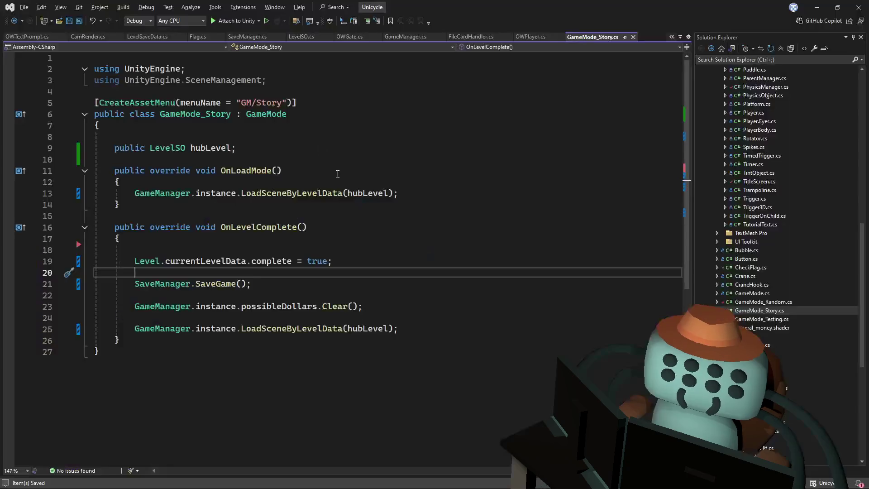
Trace currentLevelData from OnLevelComplete in GameMode_Story.cs to its definition in Level.cs
{"action": "left_click", "coordinate": [338, 172]}
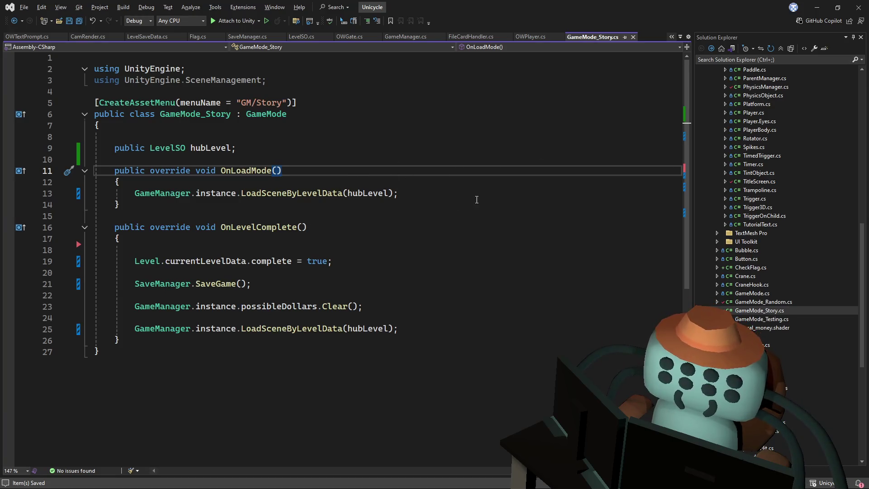
{"action": "left_click", "coordinate": [337, 206]}
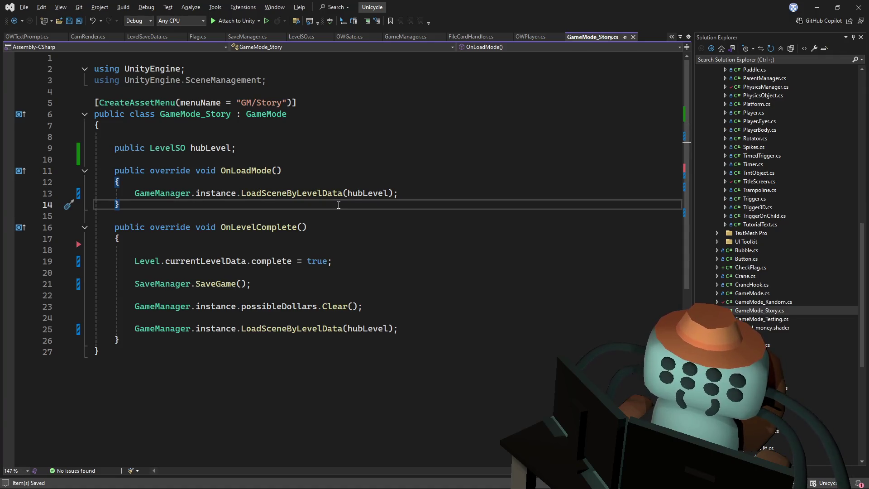
{"action": "left_click", "coordinate": [317, 148]}
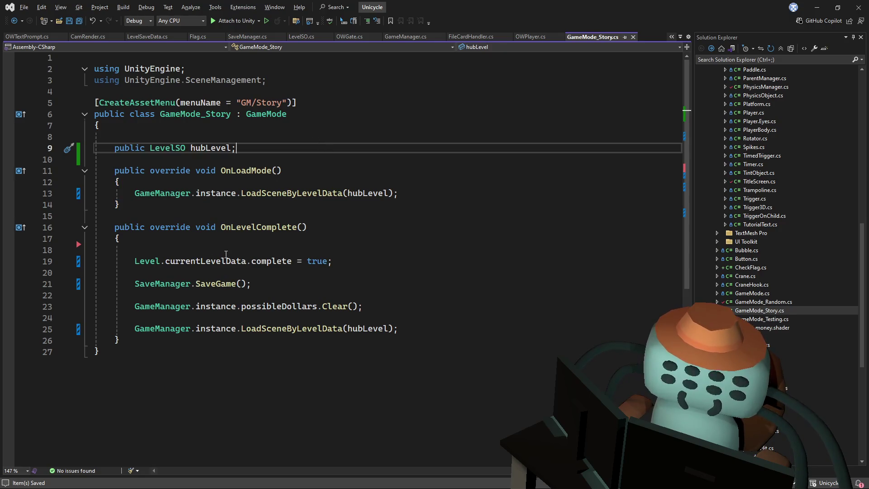
{"action": "left_click", "coordinate": [240, 249]}
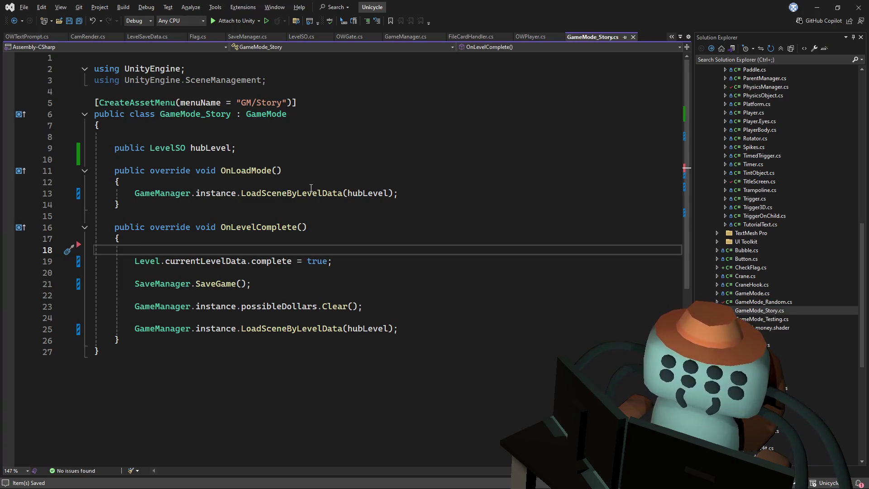
{"action": "left_click", "coordinate": [204, 261], "text": "ctrl"}
{"action": "key", "text": "ctrl+minus"}
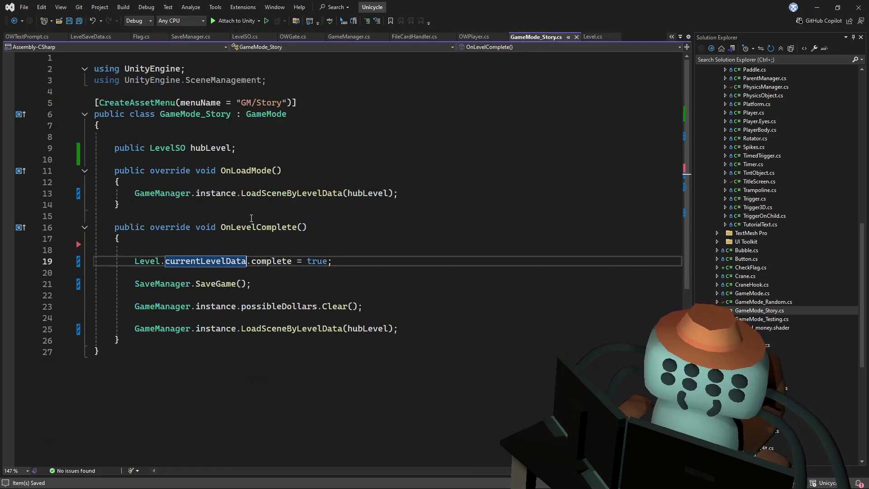
{"action": "left_click", "coordinate": [600, 37]}
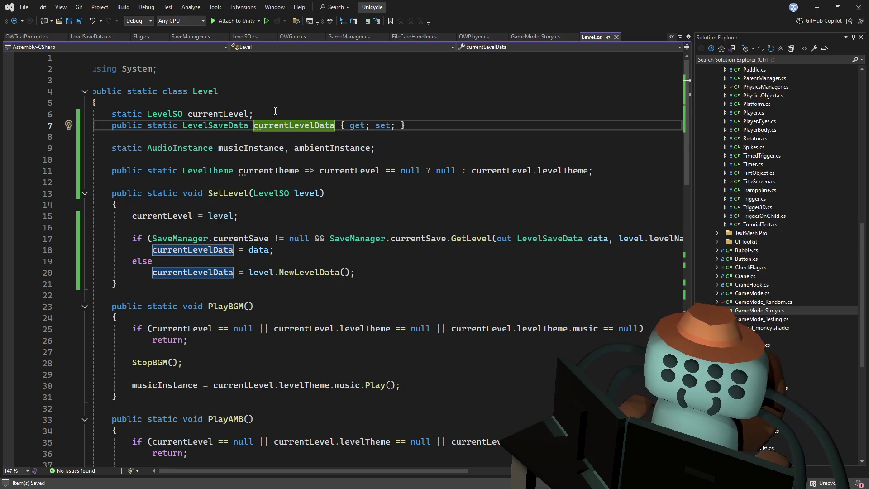
Open the Player.cs script from Solution Explorer
{"action": "left_click", "coordinate": [473, 36]}
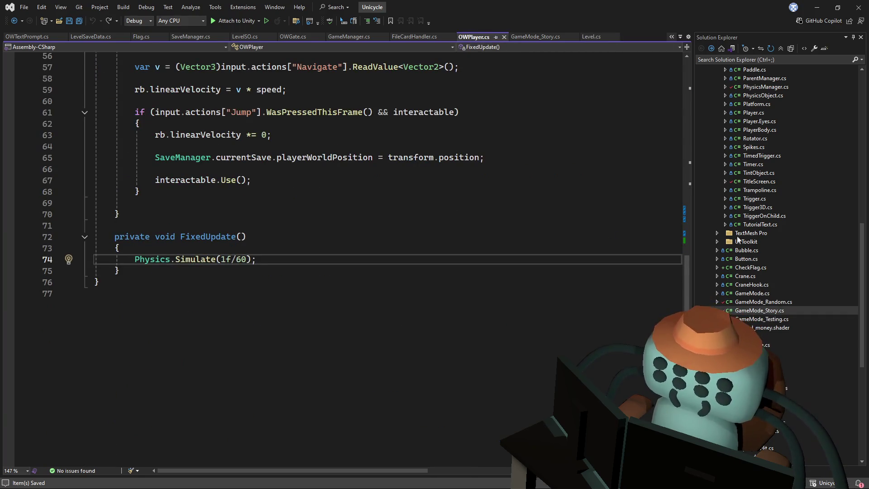
{"action": "scroll", "coordinate": [786, 186], "scroll_direction": "up", "scroll_amount": 4}
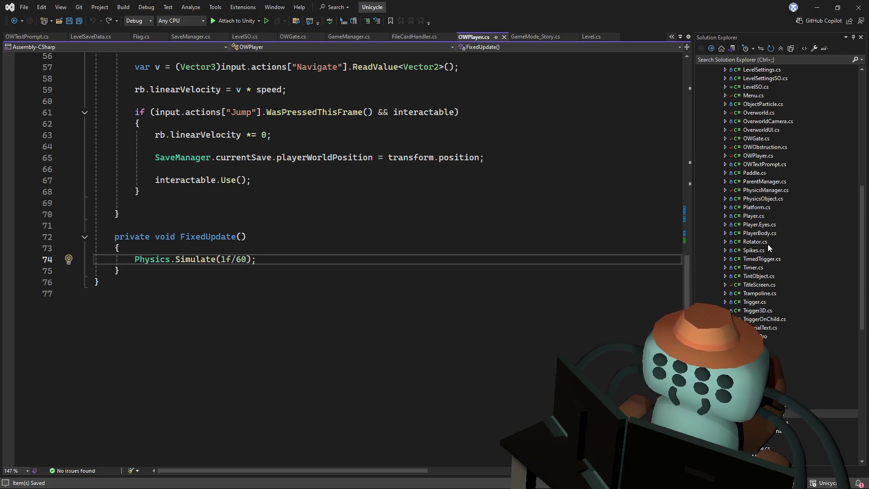
{"action": "double_click", "coordinate": [751, 218]}
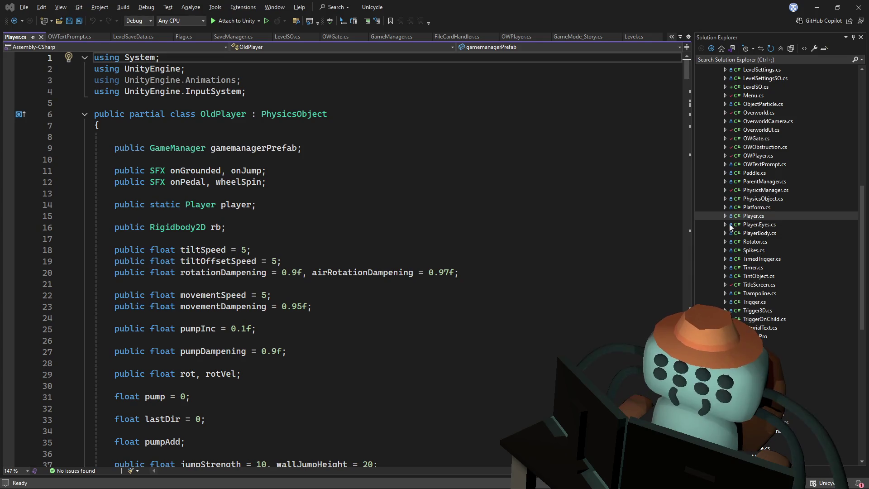
{"action": "left_click", "coordinate": [551, 159]}
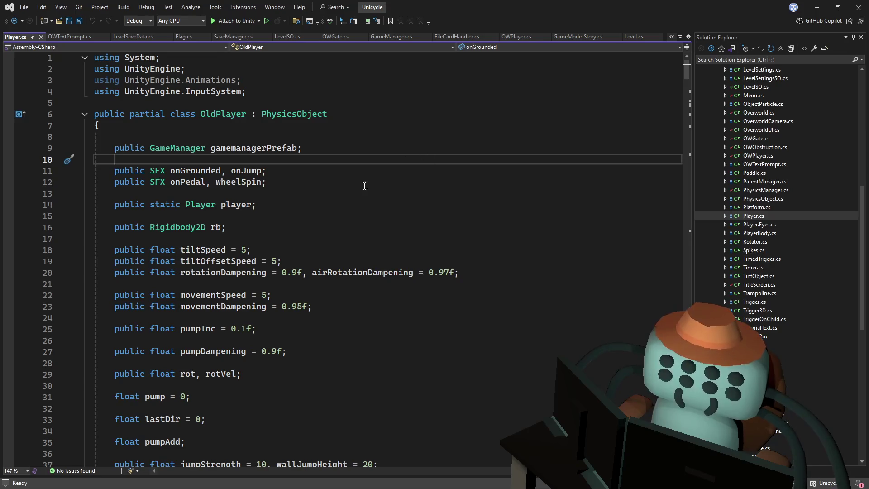
Scroll to Start() and place the caret in the OnReset block on line 117
{"action": "scroll", "coordinate": [215, 222], "scroll_direction": "down", "scroll_amount": 9}
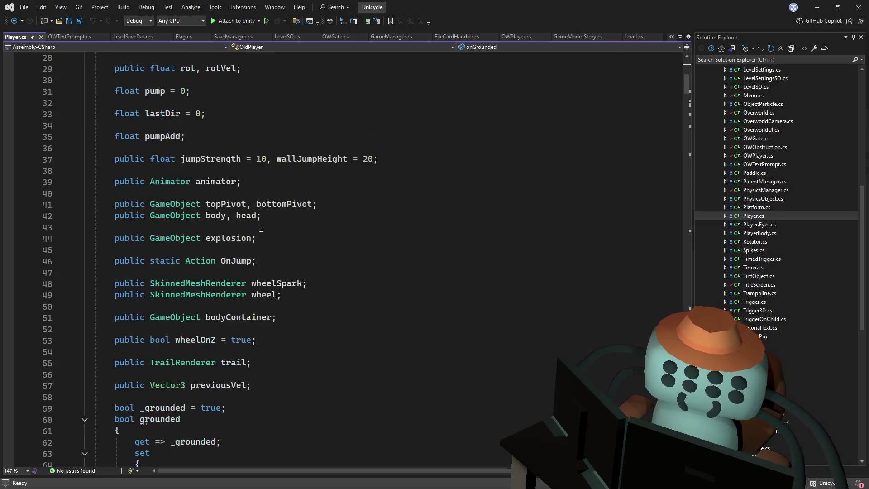
{"action": "scroll", "coordinate": [688, 97], "scroll_direction": "down", "scroll_amount": 8}
{"action": "left_click_drag", "start_coordinate": [685, 102], "coordinate": [674, 126]}
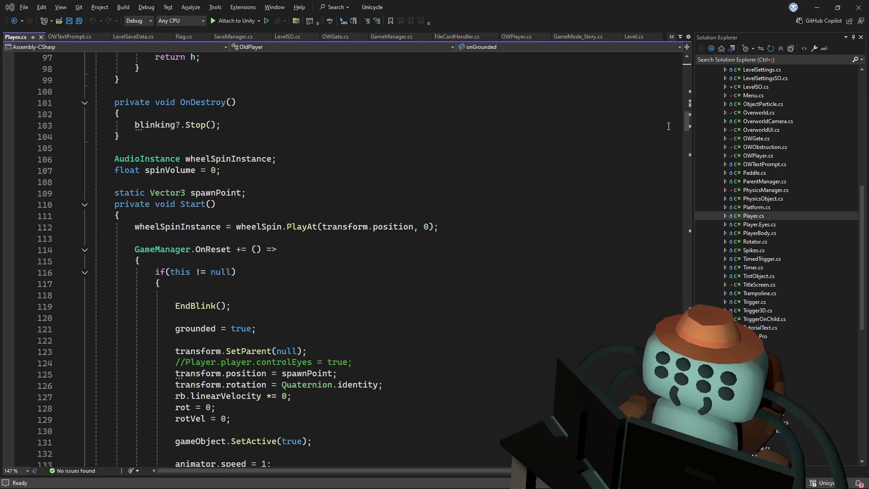
{"action": "left_click", "coordinate": [471, 182]}
{"action": "scroll", "coordinate": [471, 182], "scroll_direction": "down", "scroll_amount": 3}
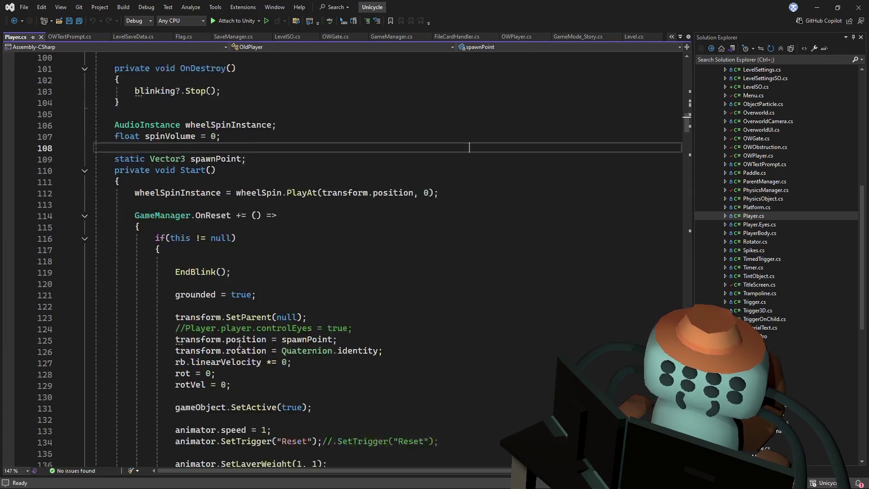
{"action": "scroll", "coordinate": [253, 161], "scroll_direction": "down", "scroll_amount": 2}
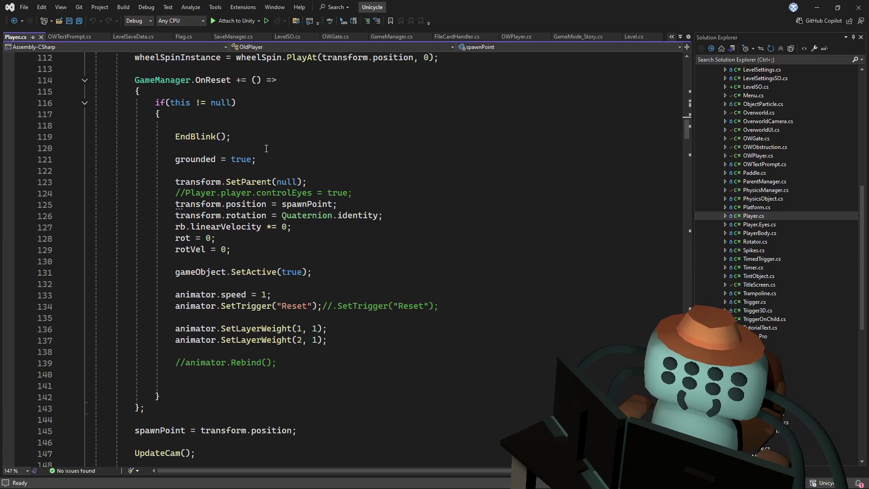
{"action": "scroll", "coordinate": [266, 148], "scroll_direction": "up", "scroll_amount": 2}
{"action": "left_click", "coordinate": [235, 181]}
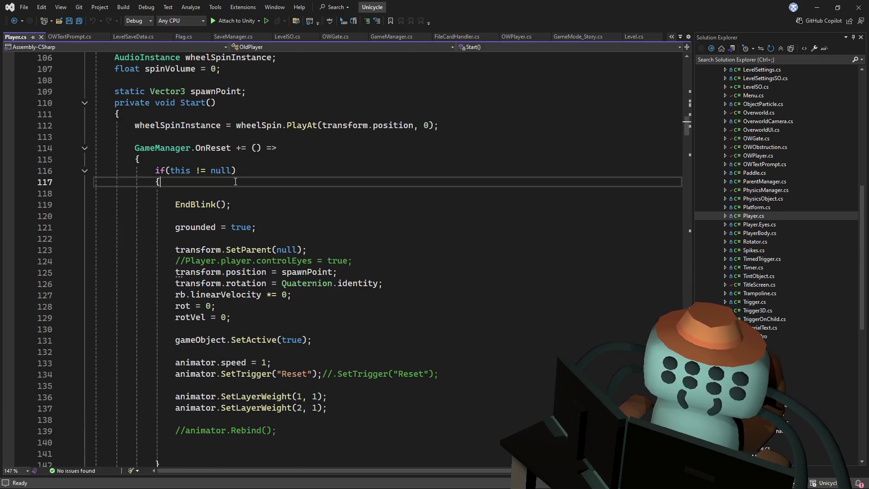
Add Level.currentLevelData.deaths++; on a new line in the OnReset block and save Player.cs
{"action": "key", "text": "Return"}
{"action": "key", "text": "Return"}
{"action": "type", "text": "Le"}
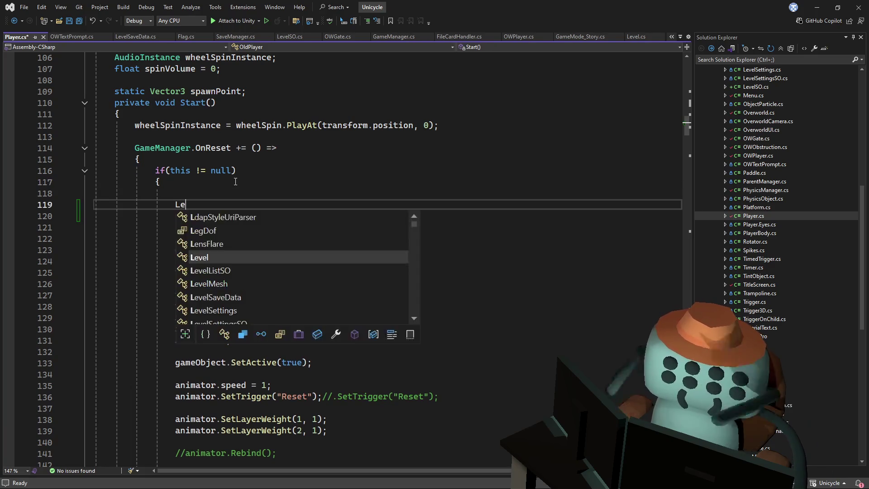
{"action": "type", "text": "vel.cu"}
{"action": "key", "text": "Tab"}
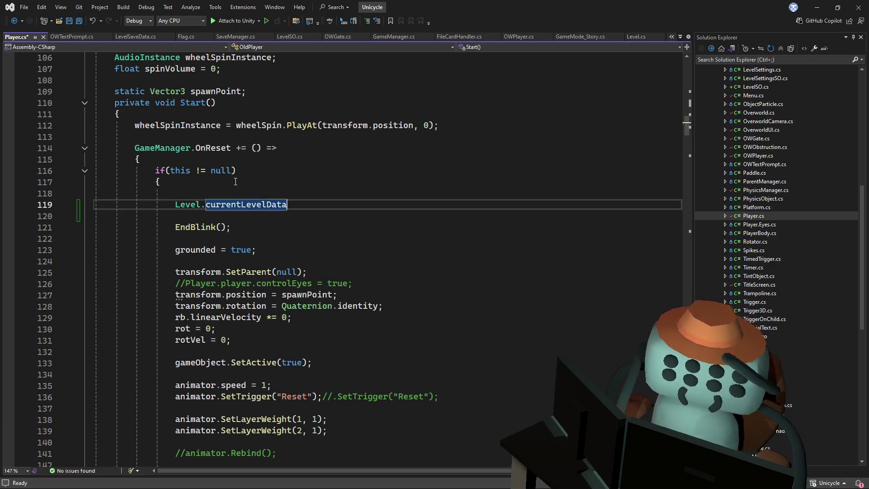
{"action": "type", "text": ".de"}
{"action": "key", "text": "Tab"}
{"action": "type", "text": "++;'"}
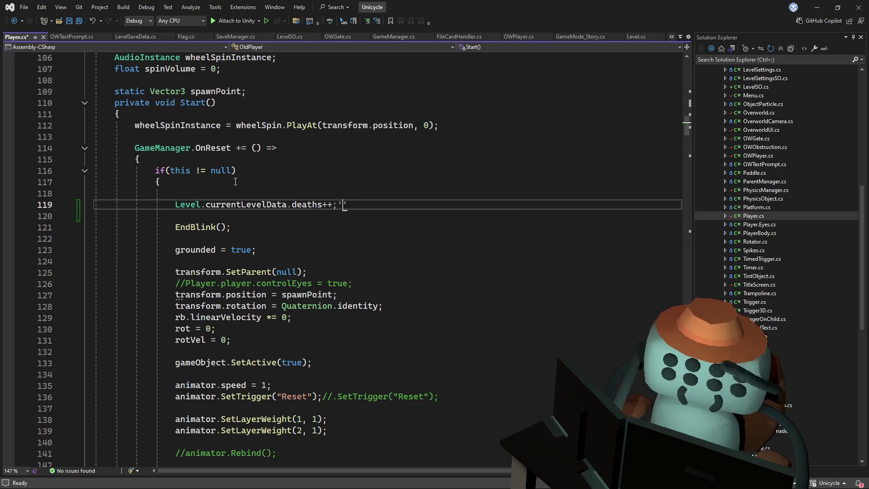
{"action": "key", "text": "BackSpace"}
{"action": "key", "text": "ctrl+s"}
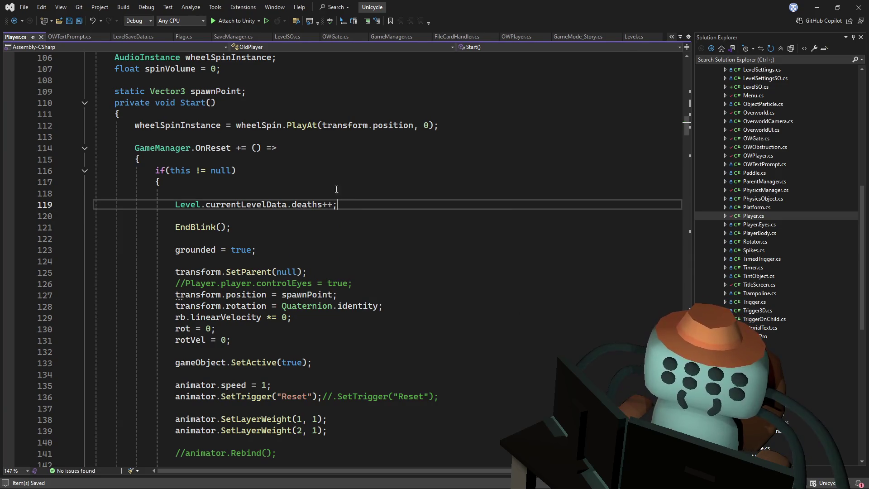
Highlight the new deaths line, then go back to Level.cs
{"action": "key", "text": "shift+Up"}
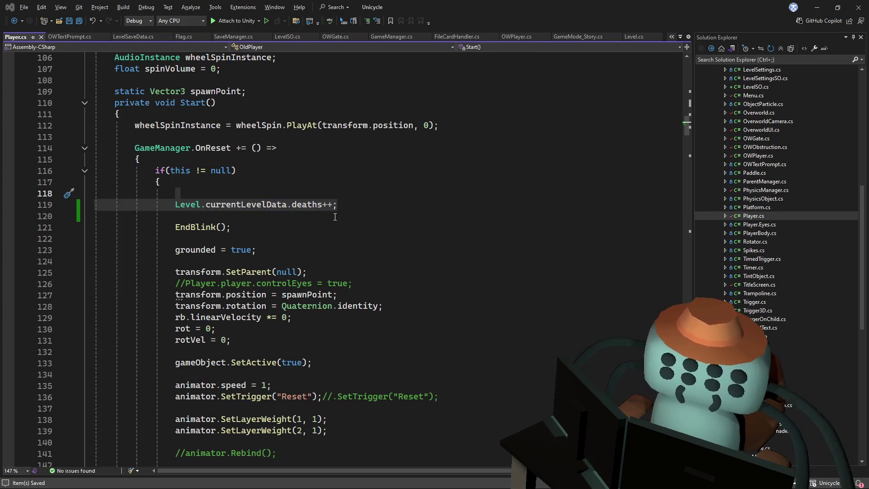
{"action": "left_click", "coordinate": [368, 194]}
{"action": "scroll", "coordinate": [367, 196], "scroll_direction": "up", "scroll_amount": 6}
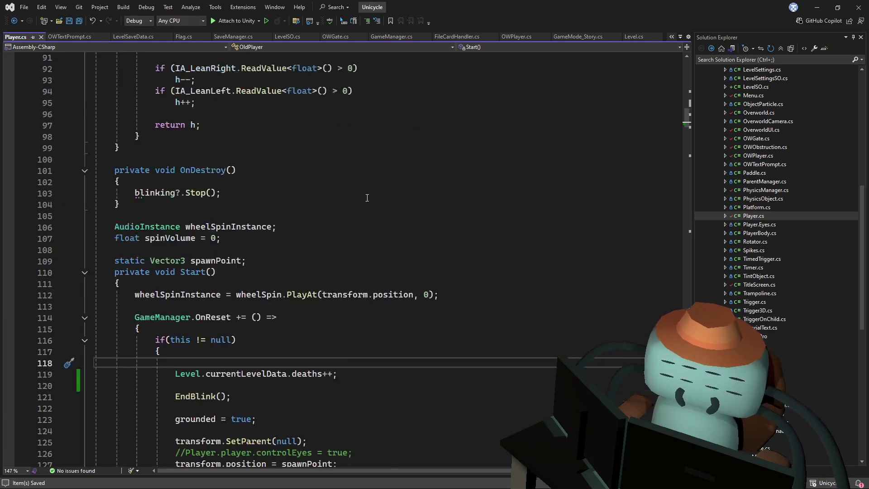
{"action": "left_click", "coordinate": [636, 35]}
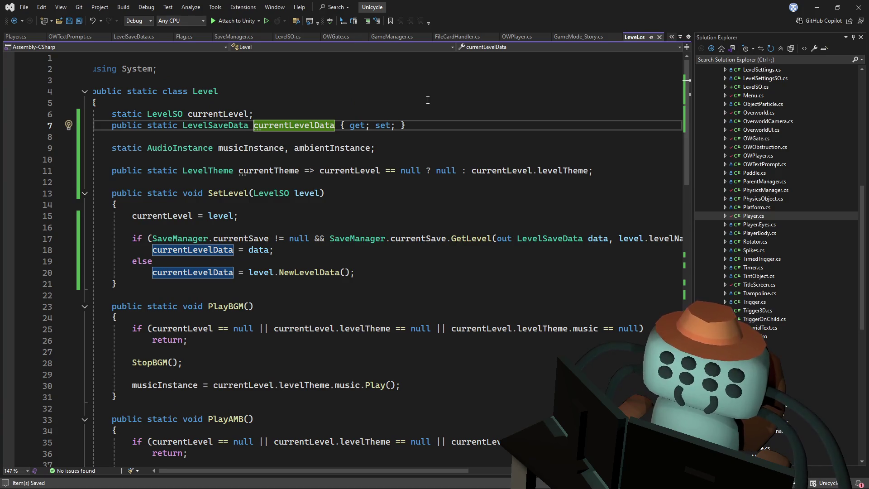
Inspect the GetLevel call inside SetLevel in Level.cs, then return to Unity
{"action": "key", "text": "Right"}
{"action": "key", "text": "Right"}
{"action": "key", "text": "Right"}
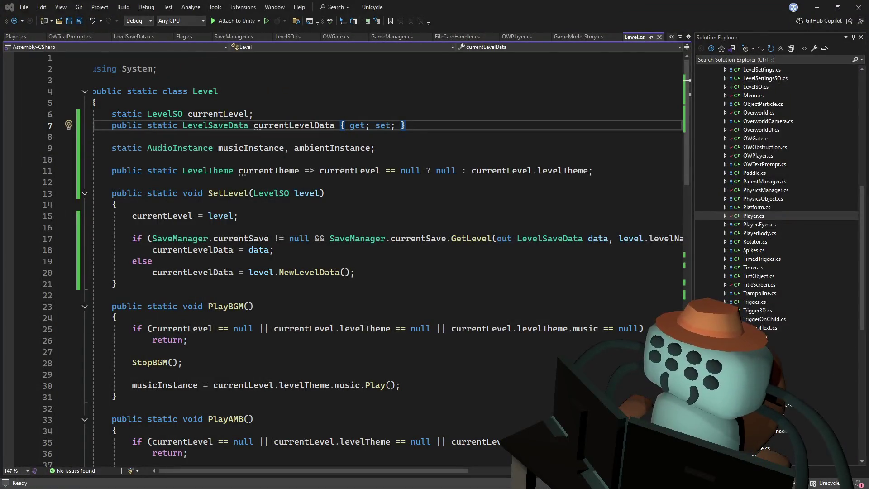
{"action": "left_click", "coordinate": [521, 127]}
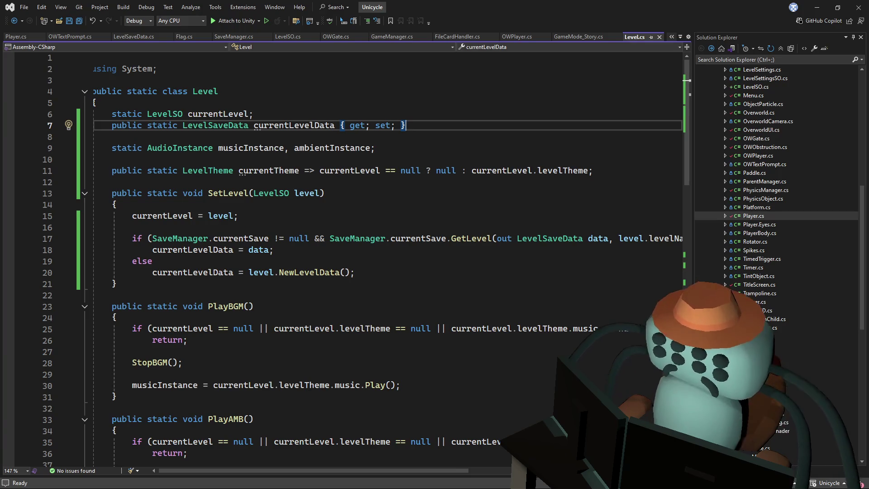
{"action": "left_click", "coordinate": [463, 238]}
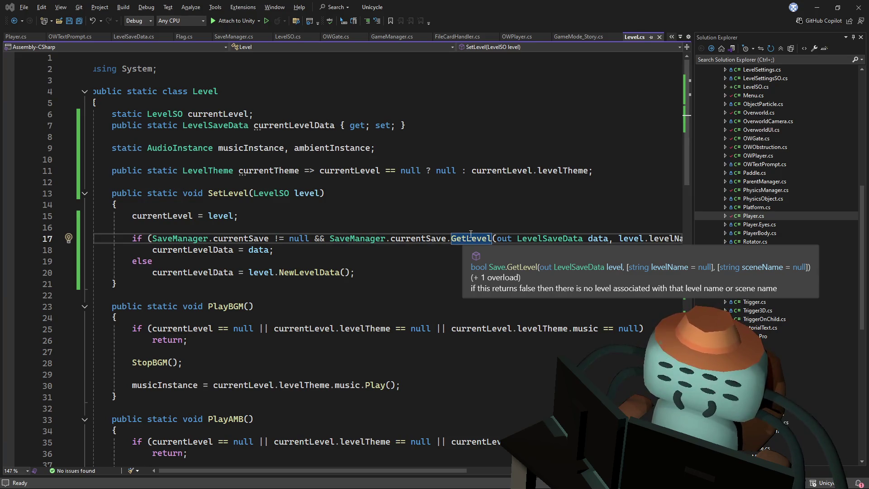
{"action": "key", "text": "alt+Tab"}
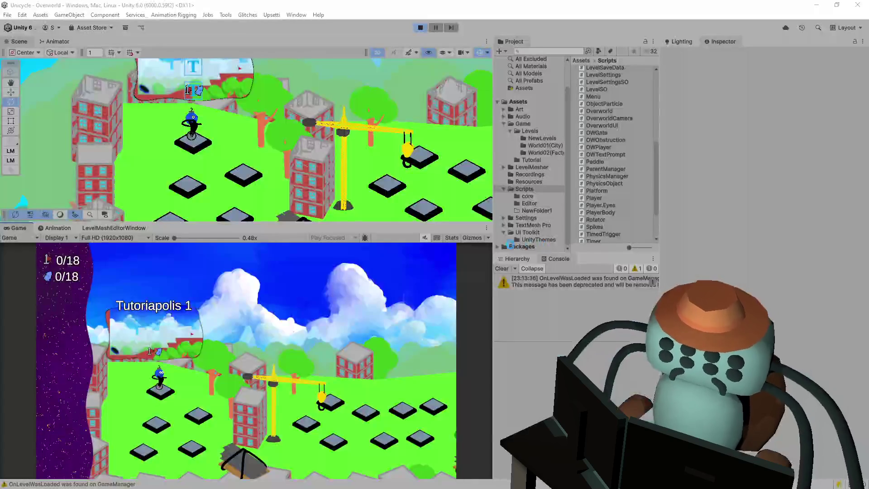
Restart Play mode with the recompiled scripts, maximized, and enter Tutoriapolis 1
{"action": "left_click", "coordinate": [420, 28]}
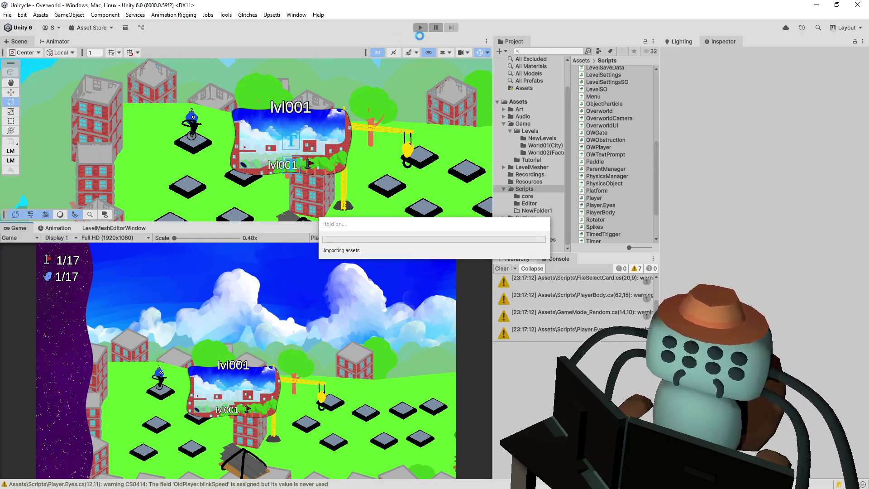
{"action": "left_click", "coordinate": [419, 27]}
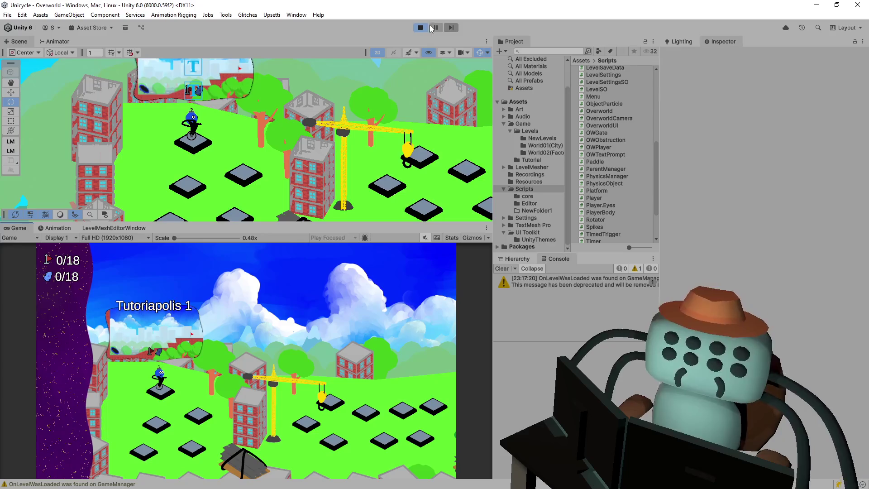
{"action": "key", "text": "space"}
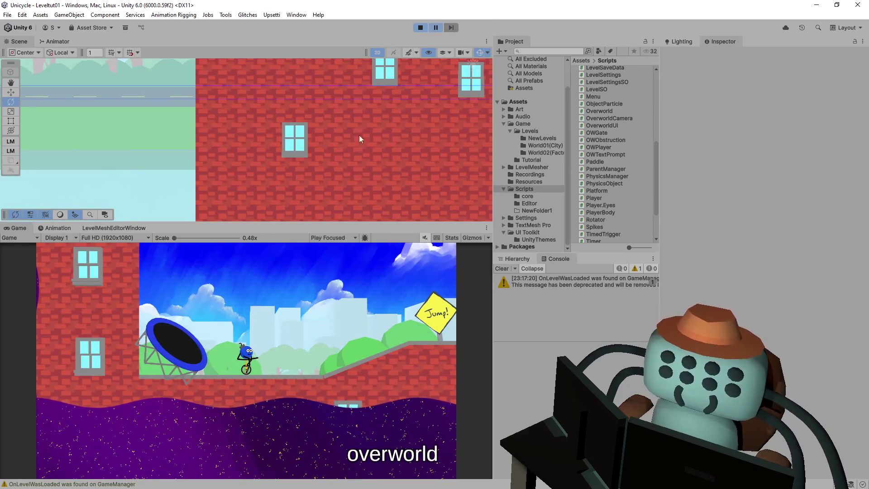
{"action": "left_click", "coordinate": [335, 237]}
{"action": "left_click", "coordinate": [332, 256]}
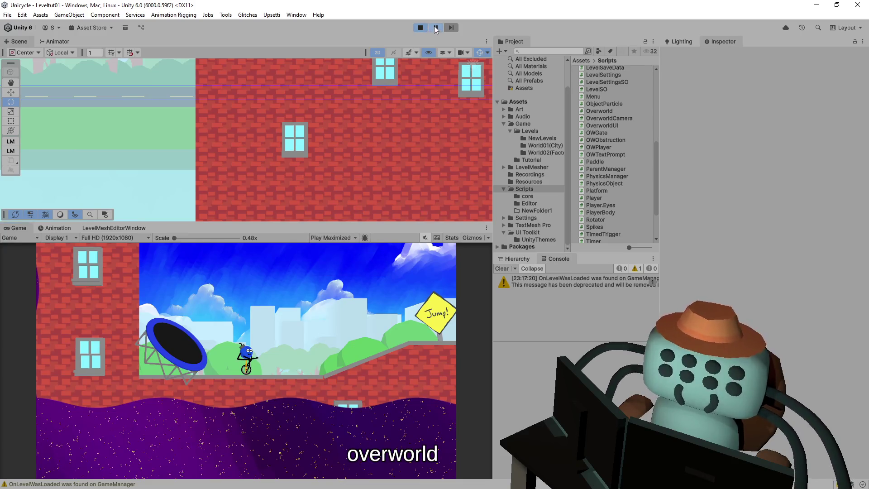
Ride through Tutoriapolis 1 to the flag and return to the overworld
{"action": "key", "text": "Right"}
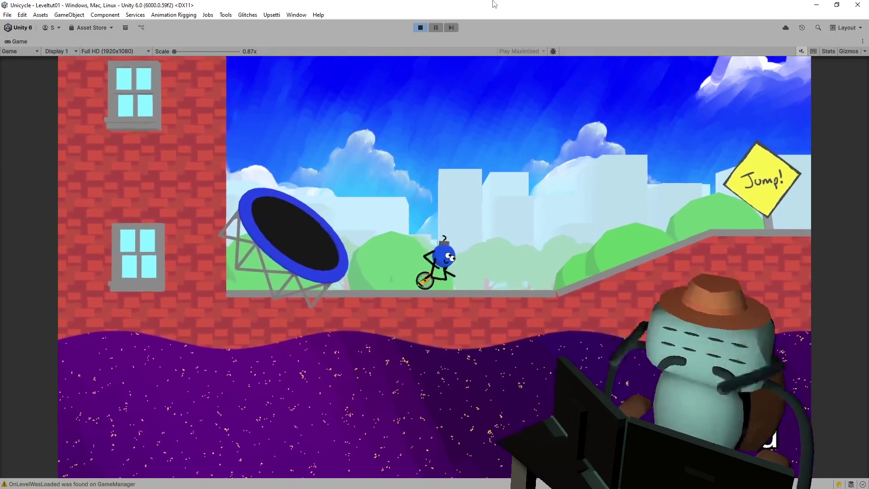
{"action": "key", "text": "Right"}
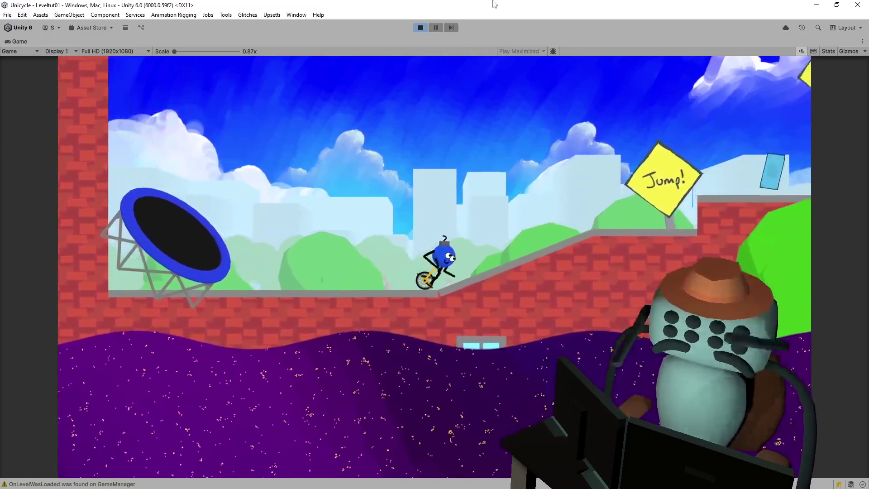
{"action": "key", "text": "Right"}
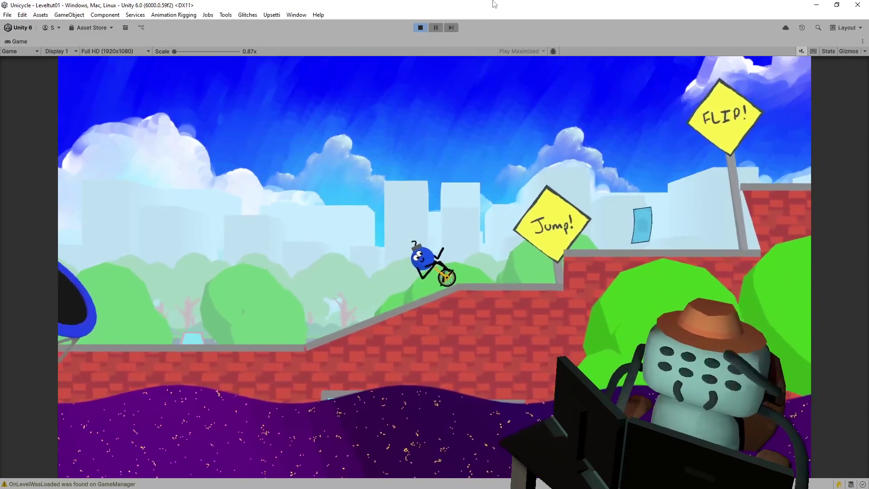
{"action": "key", "text": "Left"}
{"action": "key", "text": "space"}
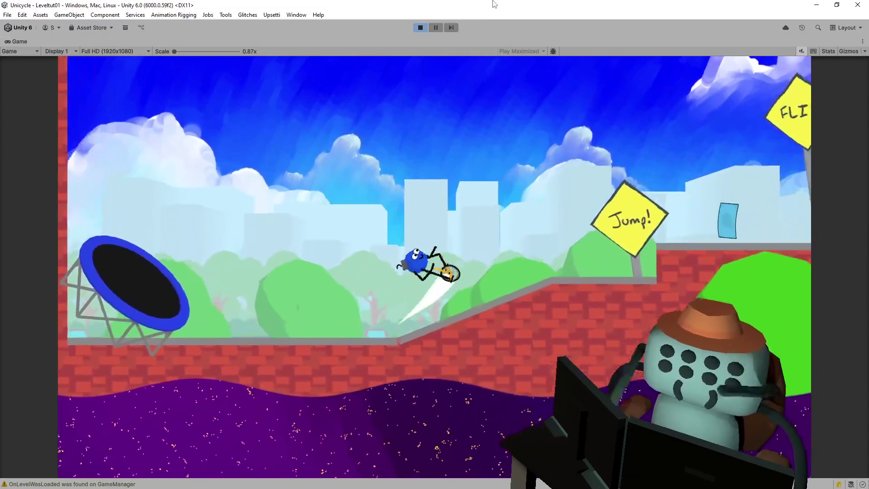
{"action": "key", "text": "Right"}
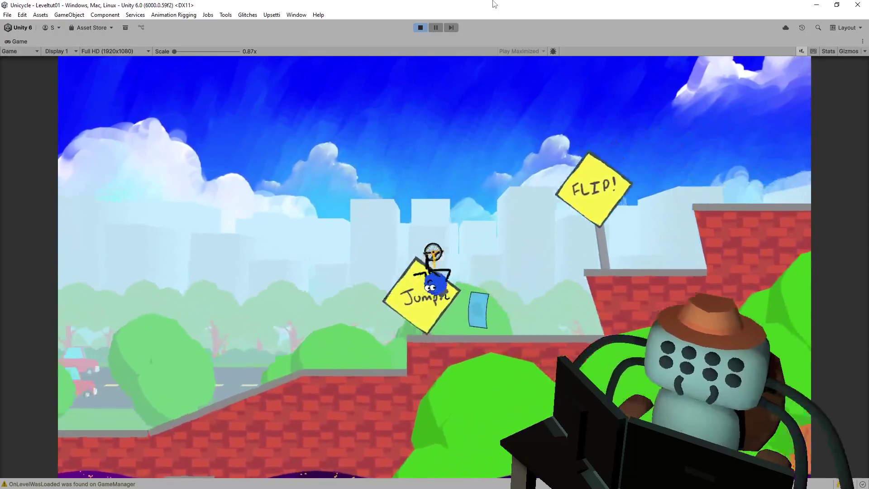
{"action": "key", "text": "Right"}
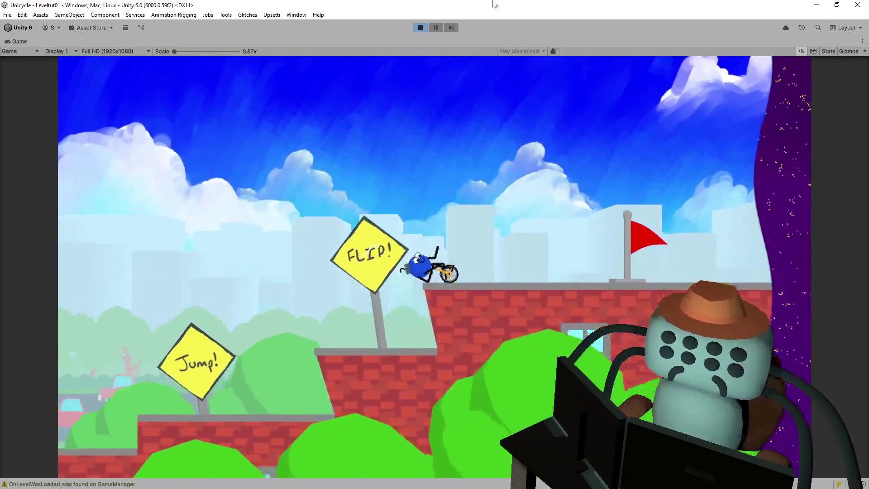
{"action": "key", "text": "Left"}
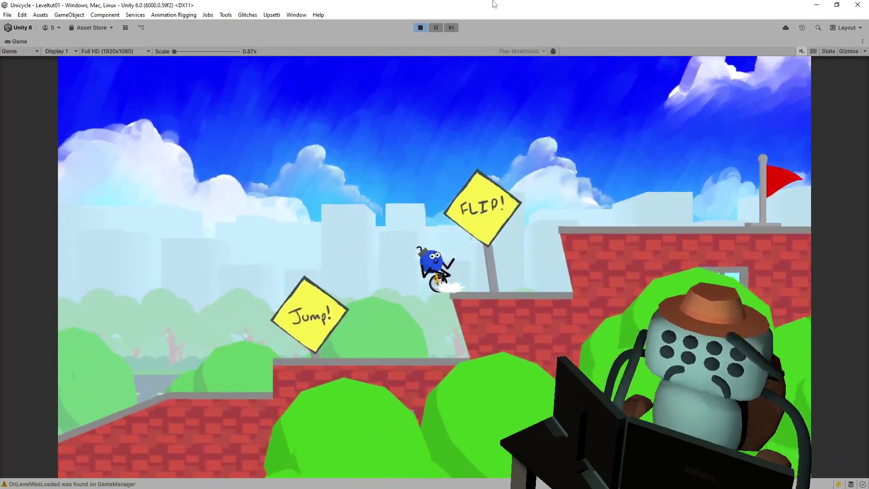
{"action": "key", "text": "Left"}
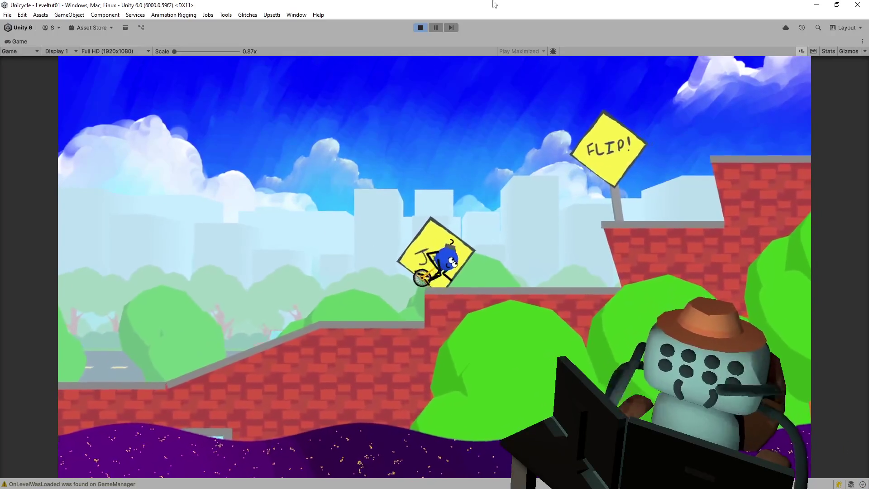
{"action": "key", "text": "space"}
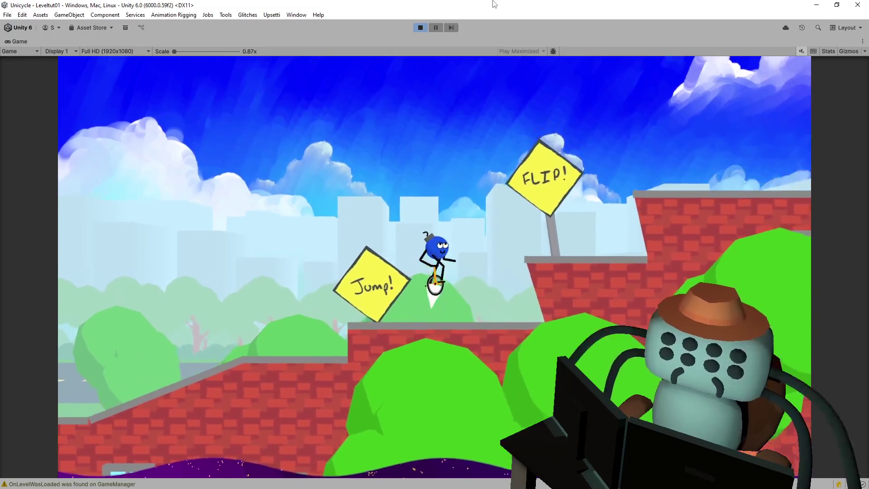
{"action": "key", "text": "Right"}
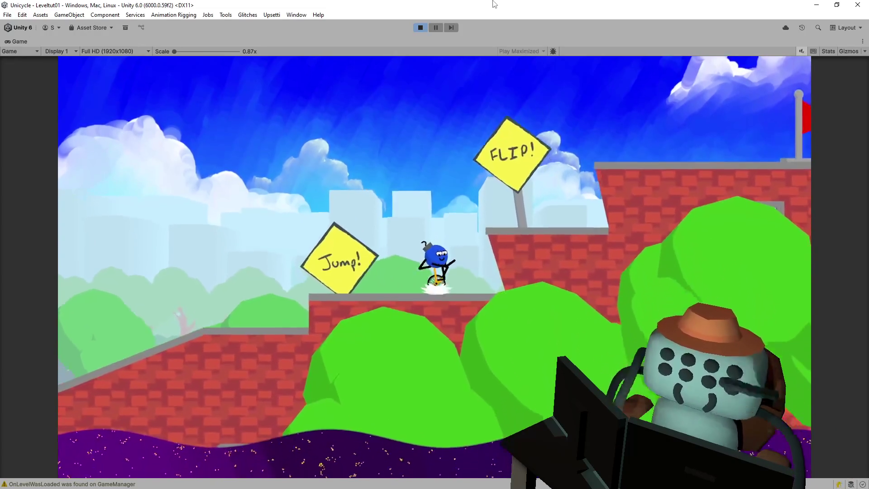
{"action": "key", "text": "space"}
{"action": "key", "text": "Left"}
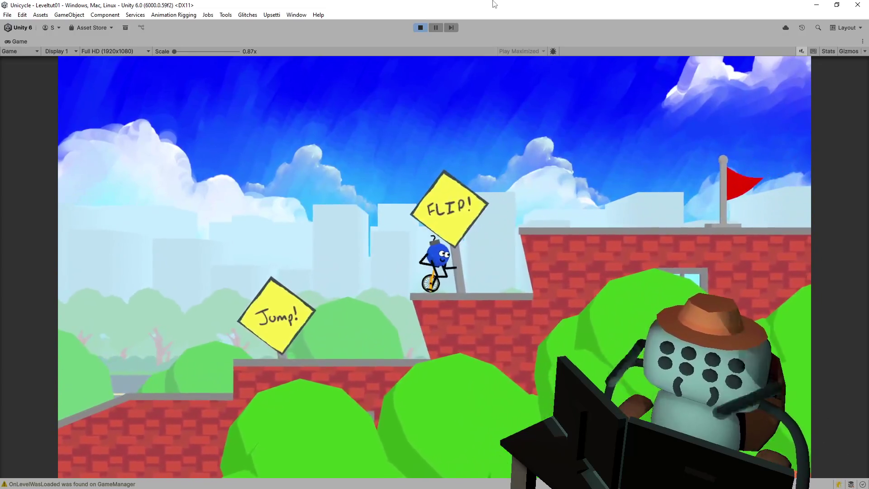
{"action": "key", "text": "Right"}
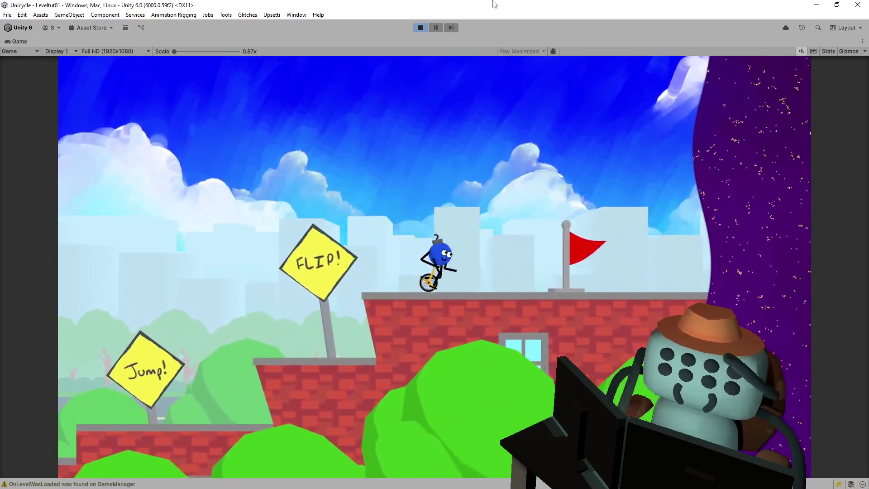
{"action": "key", "text": "space"}
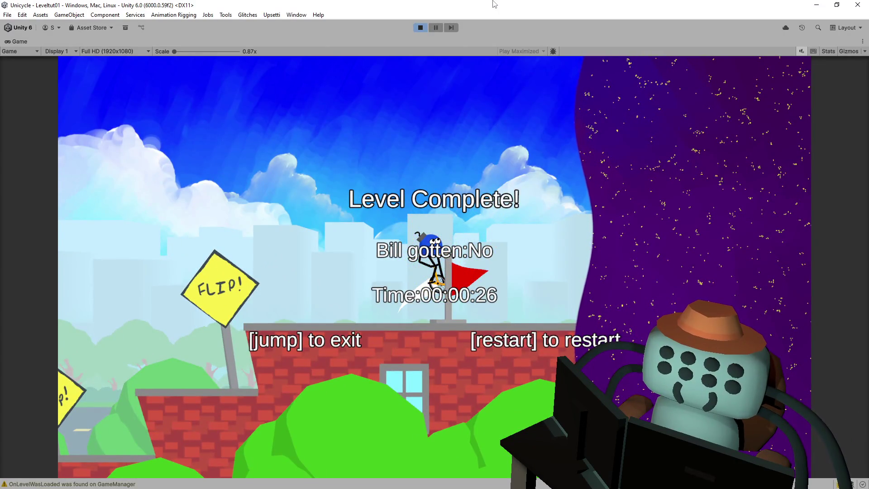
{"action": "key", "text": "space"}
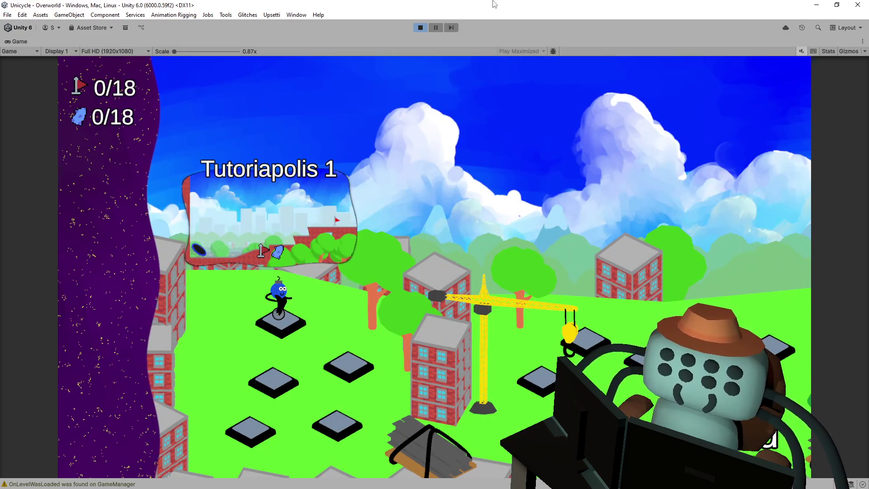
Re-enter Tutoriapolis 1, complete it again at the flag, and stop Play mode
{"action": "key", "text": "space"}
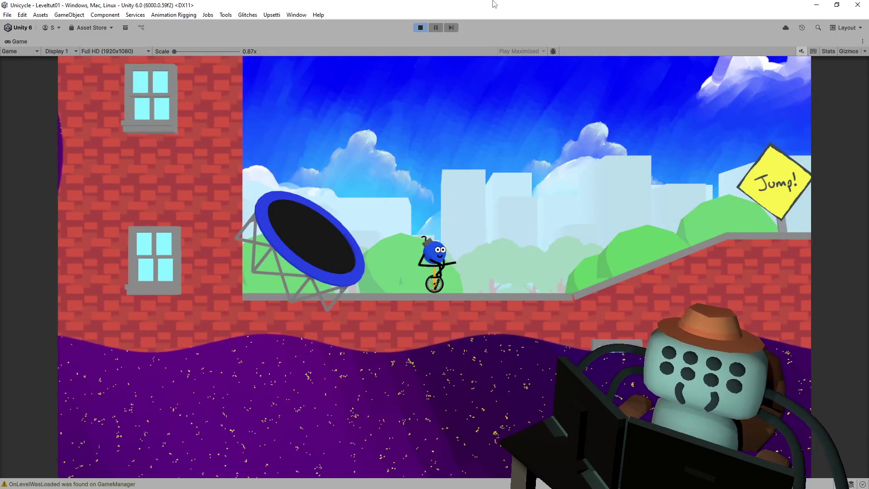
{"action": "key", "text": "Right"}
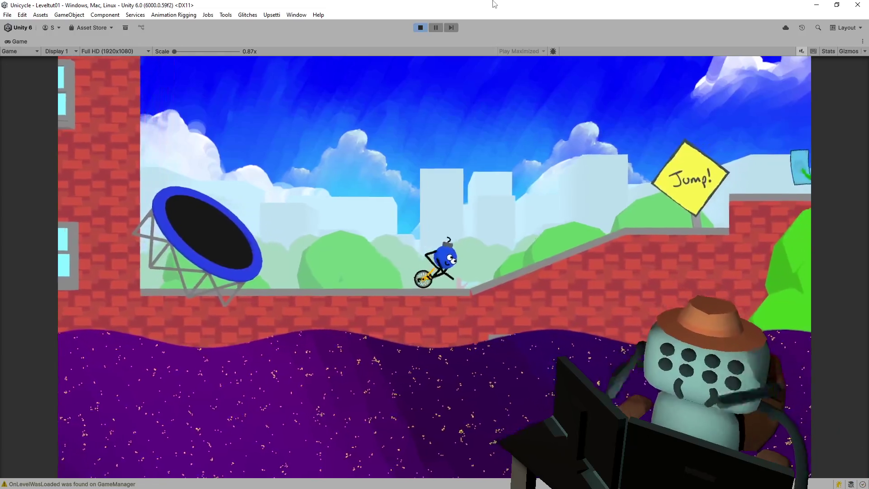
{"action": "key", "text": "Left"}
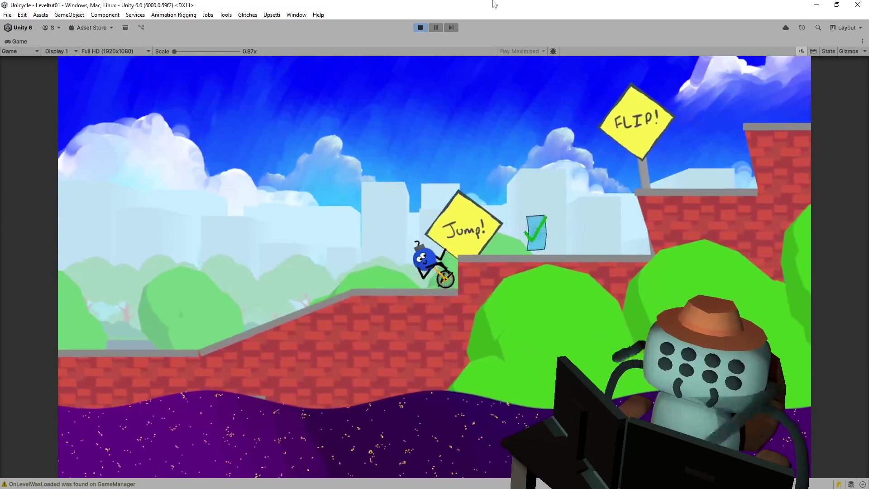
{"action": "key", "text": "space"}
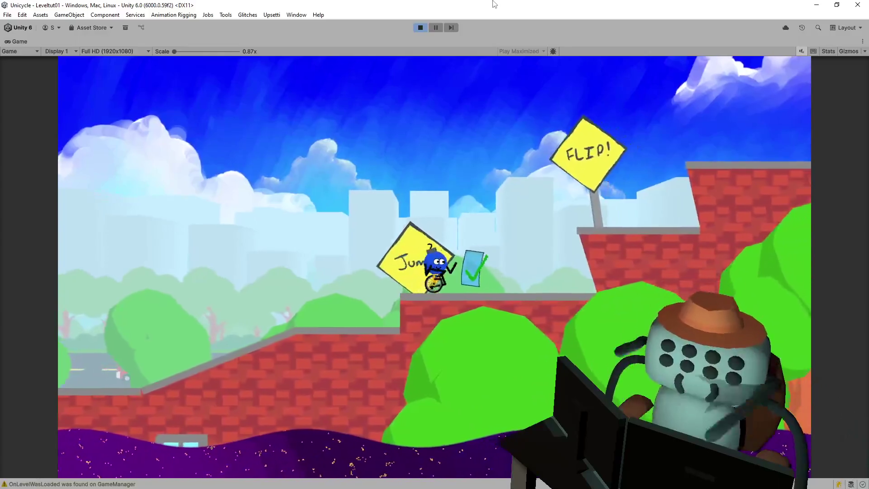
{"action": "key", "text": "space"}
{"action": "key", "text": "Left"}
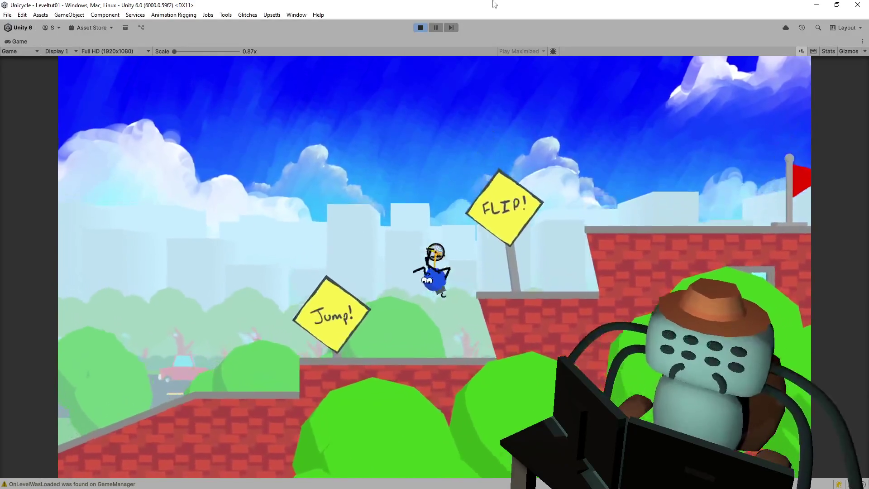
{"action": "key", "text": "space"}
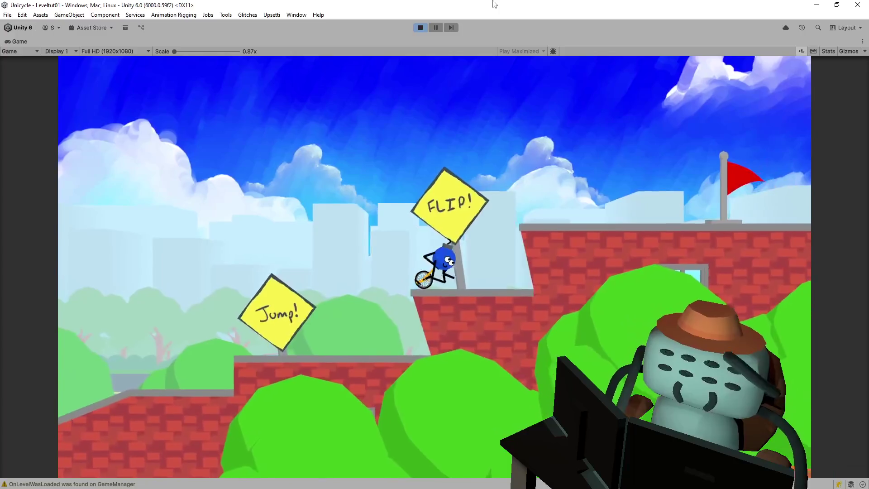
{"action": "key", "text": "space"}
{"action": "key", "text": "space"}
{"action": "key", "text": "Left"}
{"action": "key", "text": "space"}
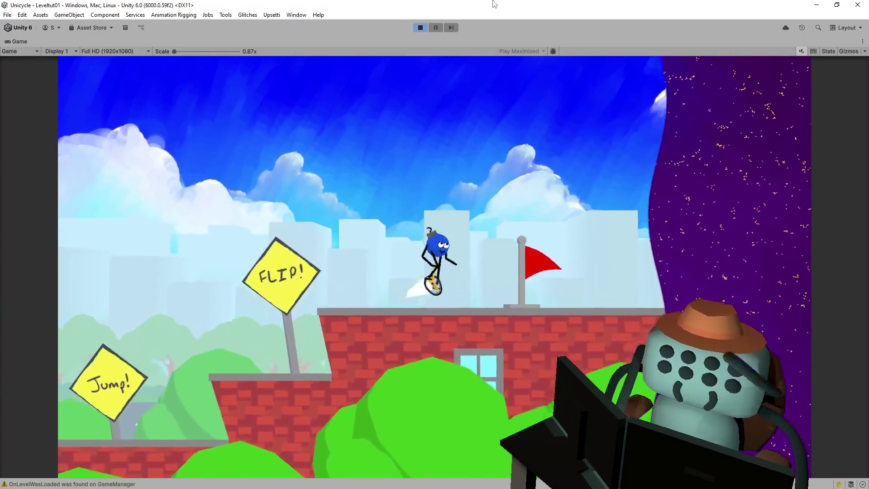
{"action": "key", "text": "Right"}
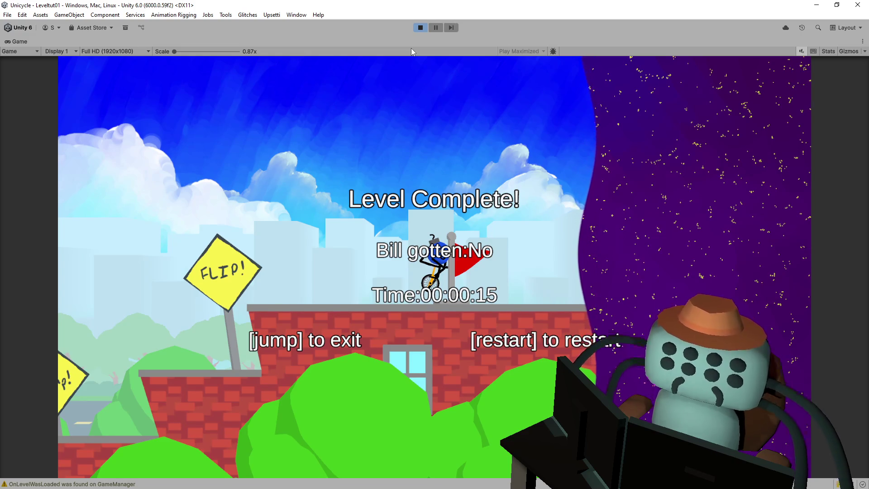
{"action": "left_click", "coordinate": [420, 29]}
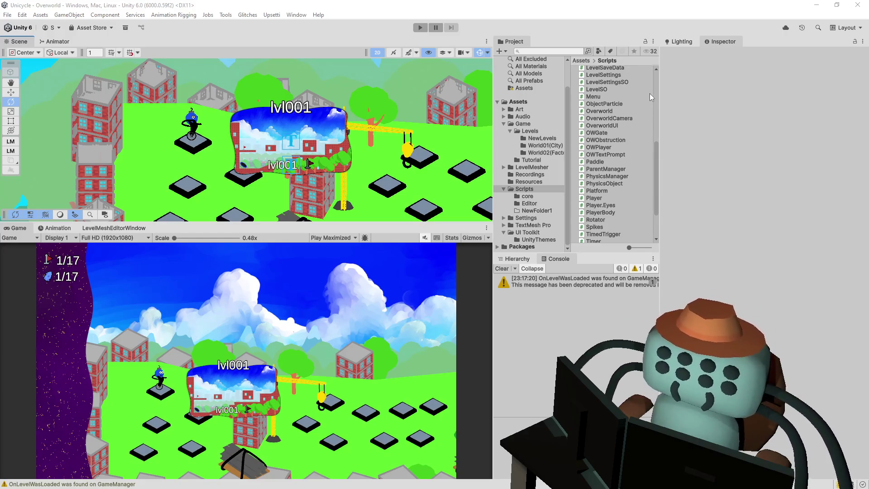
Switch to Visual Studio and go to the SetLevel method in Level.cs
{"action": "key", "text": "alt+Tab"}
{"action": "left_click", "coordinate": [526, 189]}
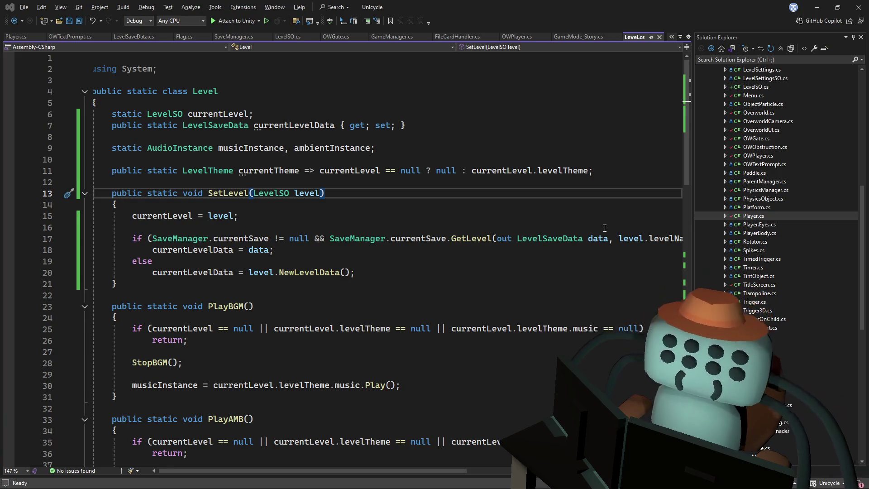
Read through PlayBGM and PlayAMB in Level.cs down to CheckFlag, then return to Unity
{"action": "left_click", "coordinate": [541, 193]}
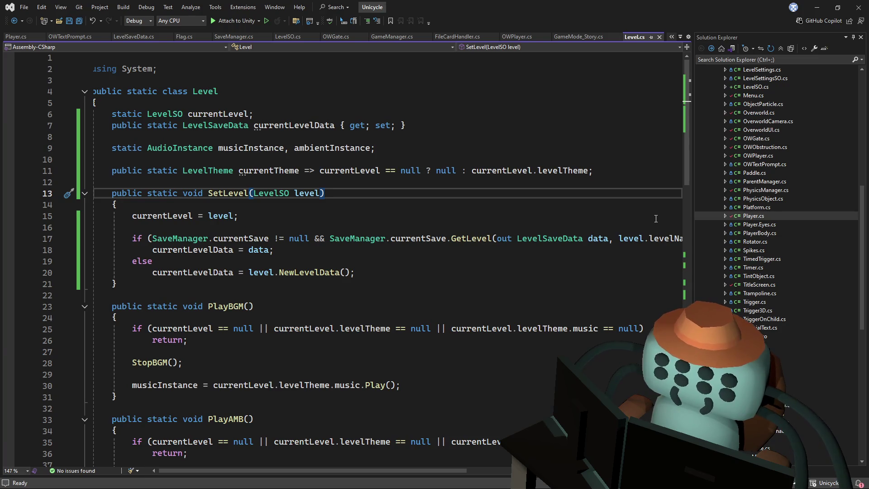
{"action": "scroll", "coordinate": [652, 221], "scroll_direction": "down", "scroll_amount": 2}
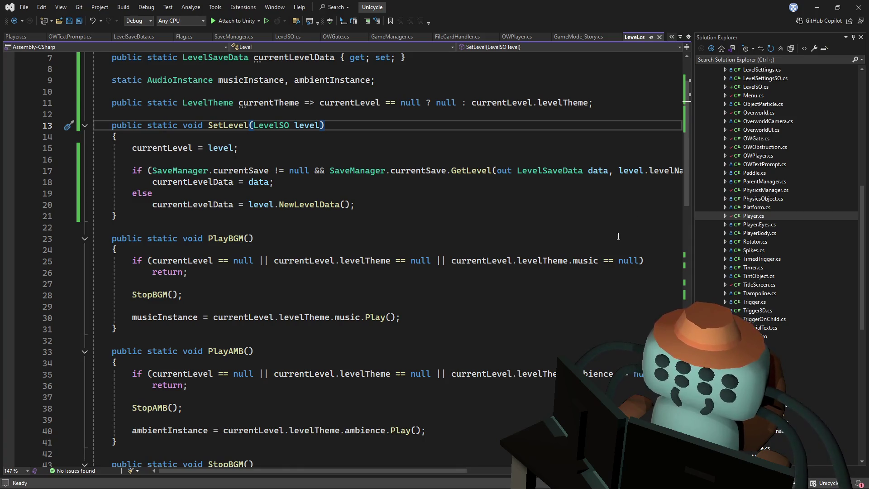
{"action": "scroll", "coordinate": [624, 233], "scroll_direction": "down", "scroll_amount": 1}
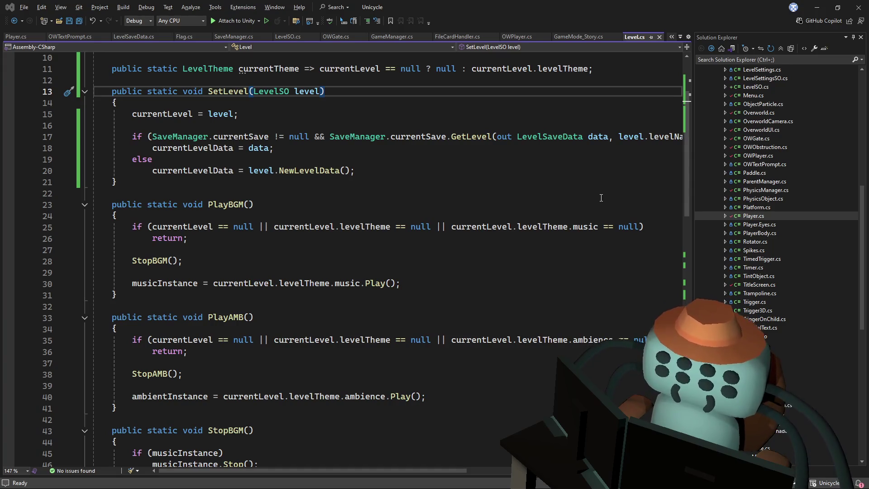
{"action": "left_click", "coordinate": [623, 204]}
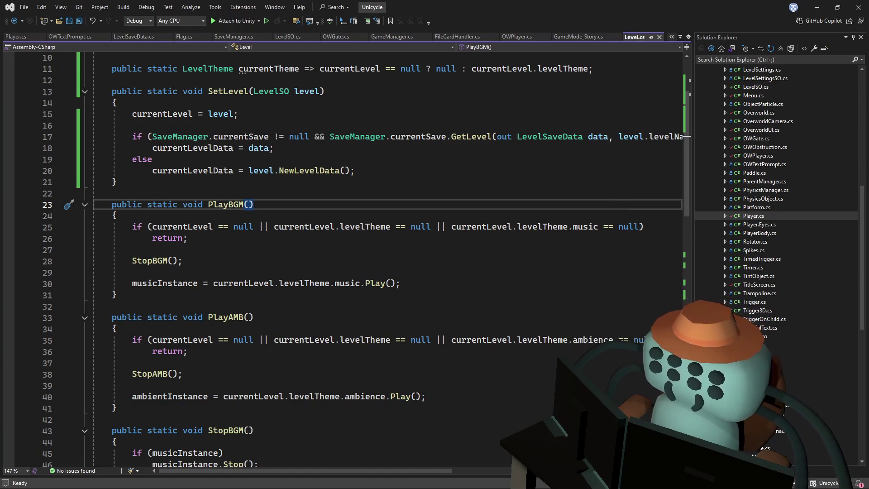
{"action": "left_click", "coordinate": [492, 296]}
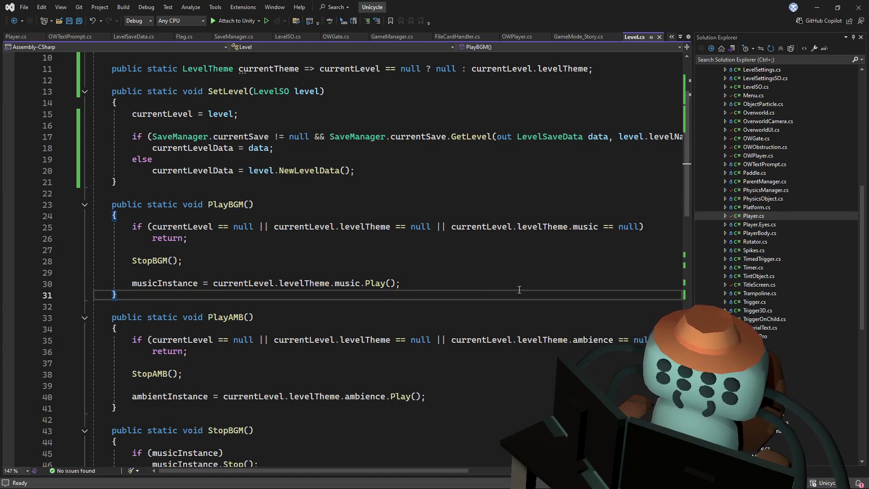
{"action": "scroll", "coordinate": [520, 290], "scroll_direction": "down", "scroll_amount": 1}
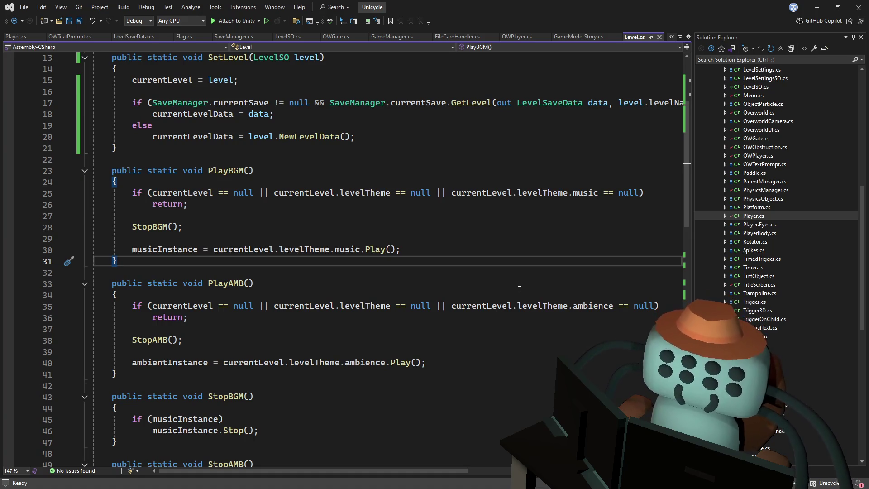
{"action": "scroll", "coordinate": [519, 289], "scroll_direction": "up", "scroll_amount": 1}
{"action": "scroll", "coordinate": [527, 276], "scroll_direction": "down", "scroll_amount": 1}
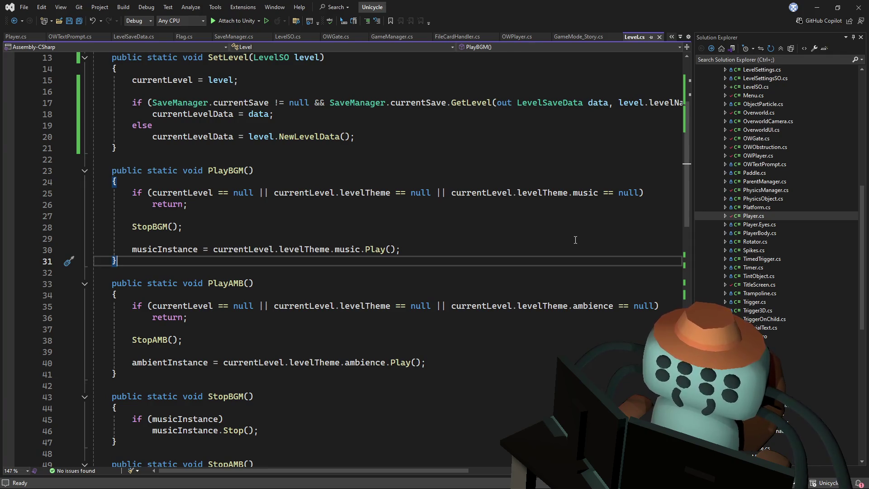
{"action": "scroll", "coordinate": [571, 239], "scroll_direction": "down", "scroll_amount": 1}
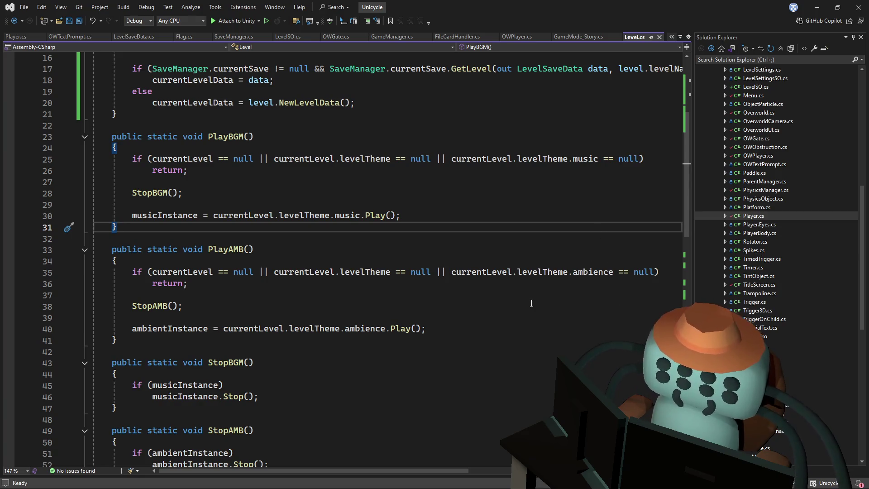
{"action": "scroll", "coordinate": [533, 306], "scroll_direction": "down", "scroll_amount": 3}
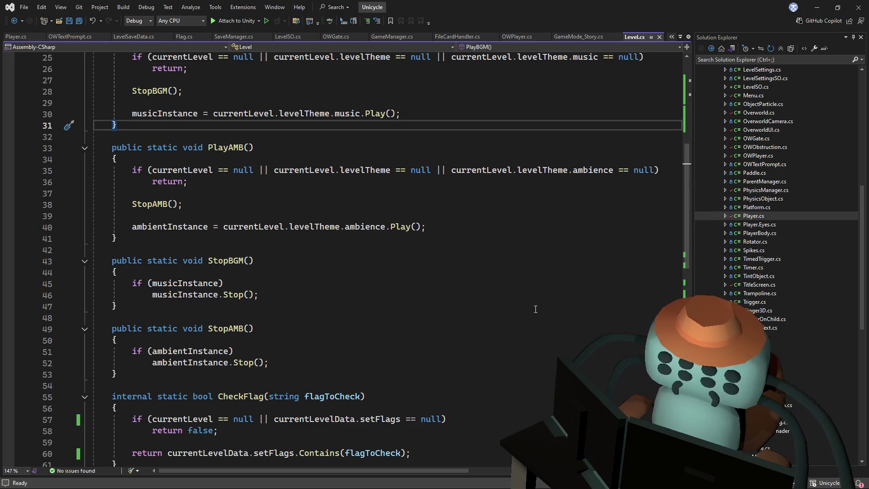
{"action": "key", "text": "alt+Tab"}
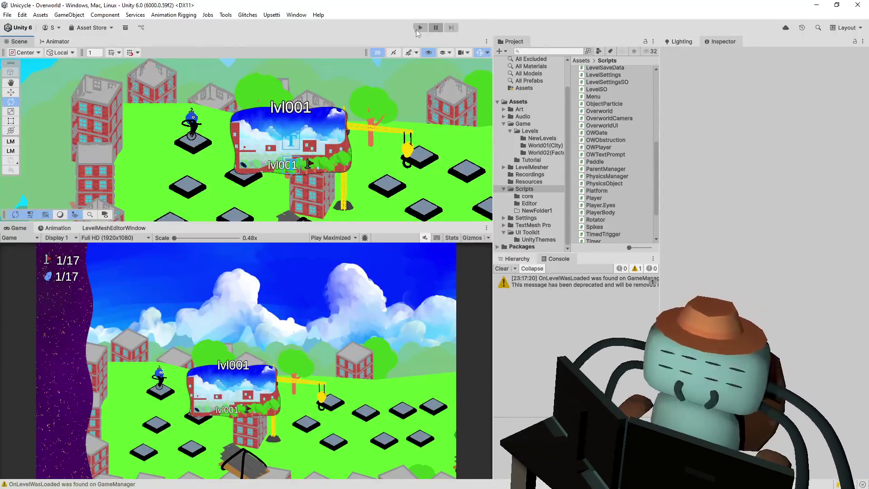
Play, enter and finish Tutoriapolis 1, re-enter it from the overworld, then stop
{"action": "left_click", "coordinate": [417, 29]}
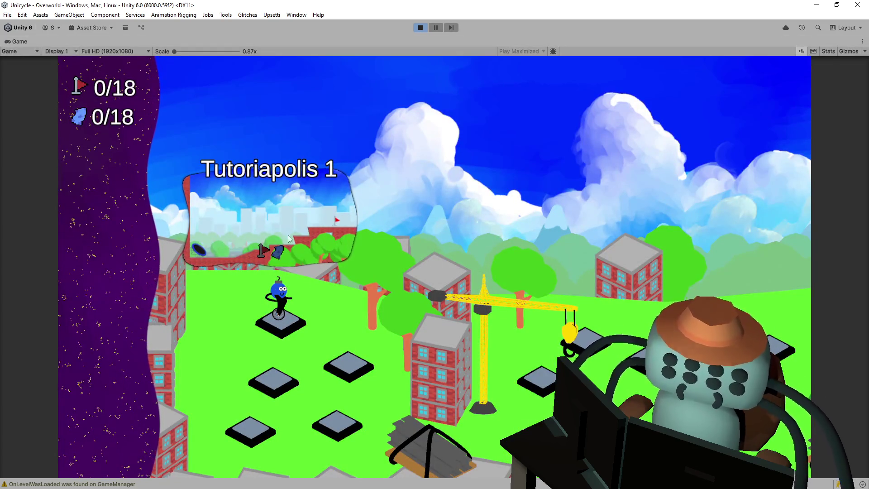
{"action": "key", "text": "space"}
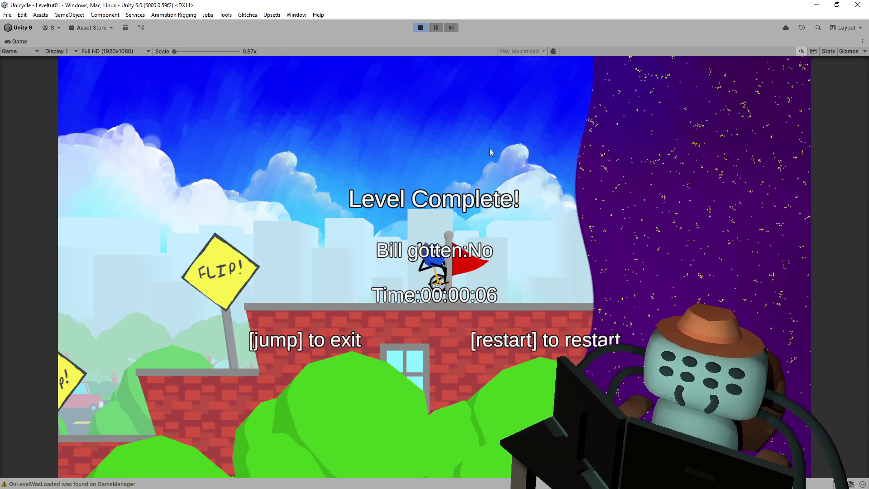
{"action": "key", "text": "space"}
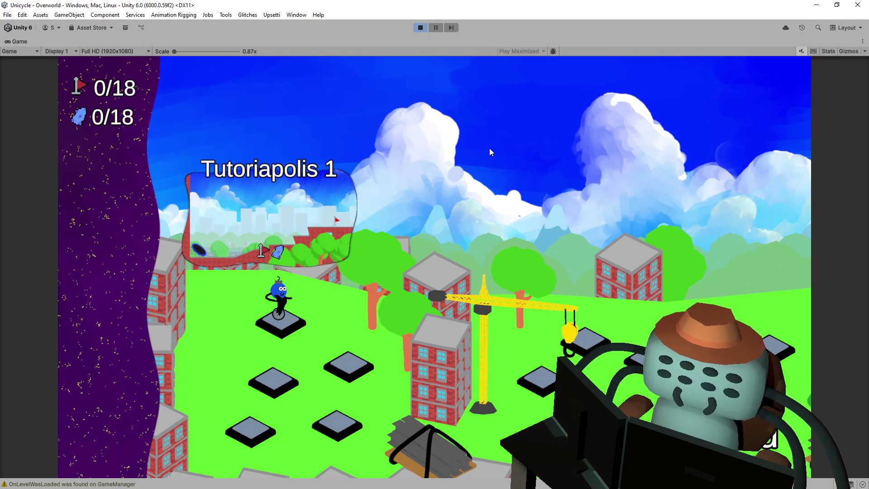
{"action": "key", "text": "space"}
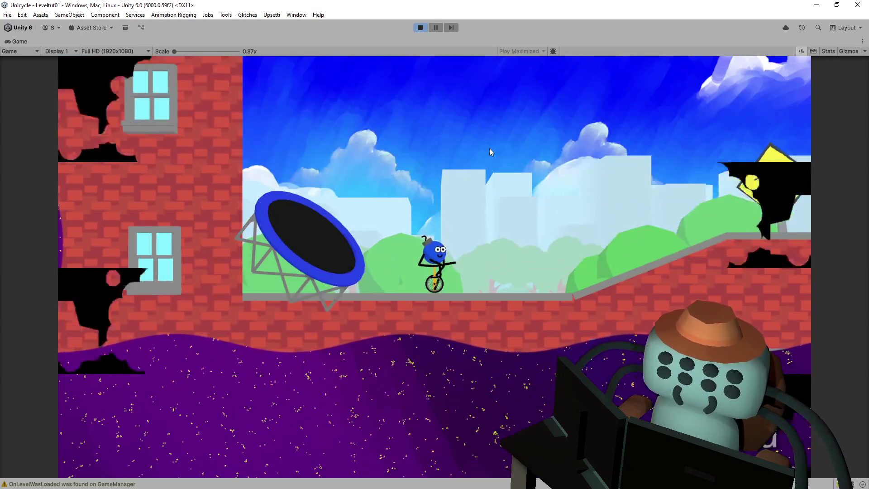
{"action": "left_click", "coordinate": [421, 27]}
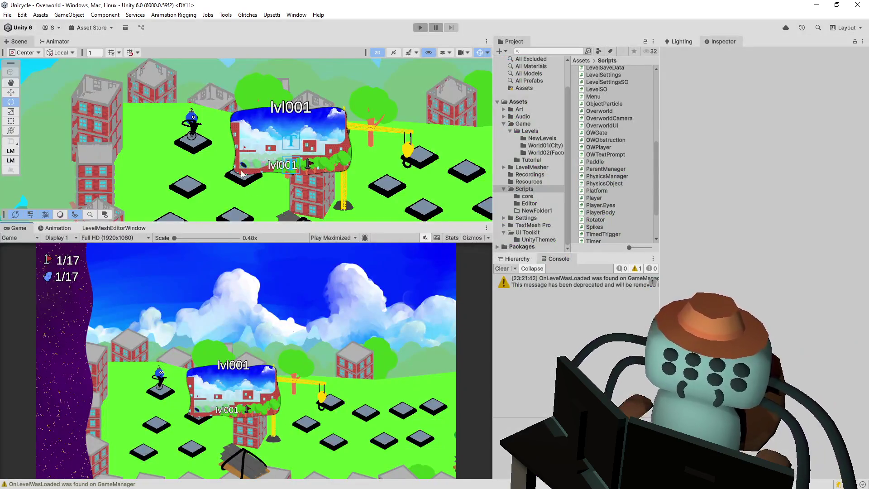
Select Text (TMP) (1) and the lvl001 Text (TMP) label in the Hierarchy to check its 8.14 font size
{"action": "left_click_drag", "start_coordinate": [242, 173], "coordinate": [265, 124]}
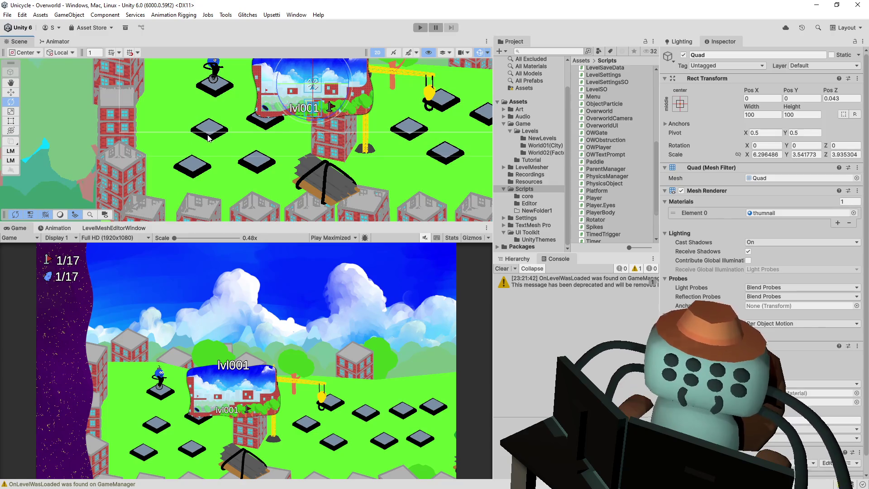
{"action": "left_click_drag", "start_coordinate": [208, 138], "coordinate": [263, 142]}
{"action": "left_click", "coordinate": [516, 258]}
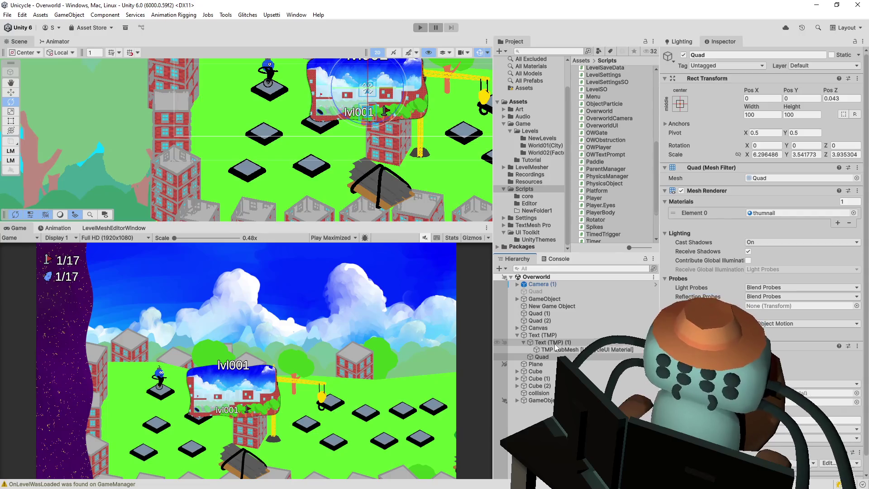
{"action": "left_click", "coordinate": [569, 345]}
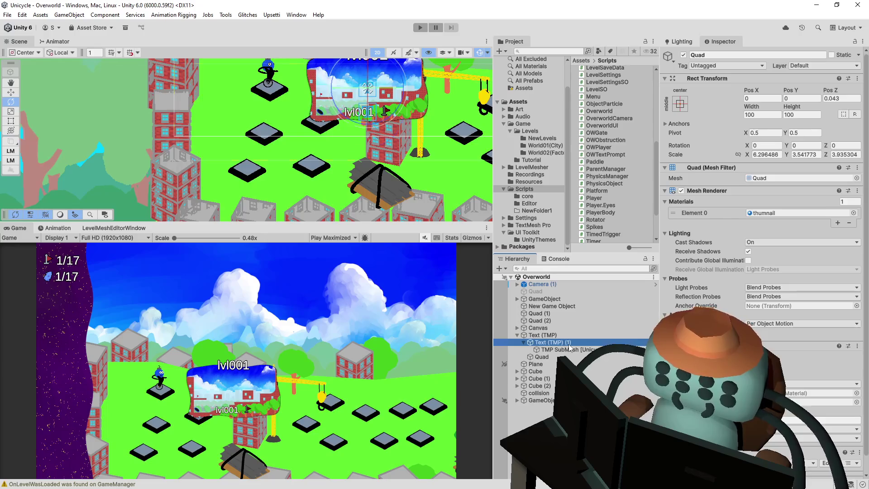
{"action": "scroll", "coordinate": [823, 290], "scroll_direction": "down", "scroll_amount": 10}
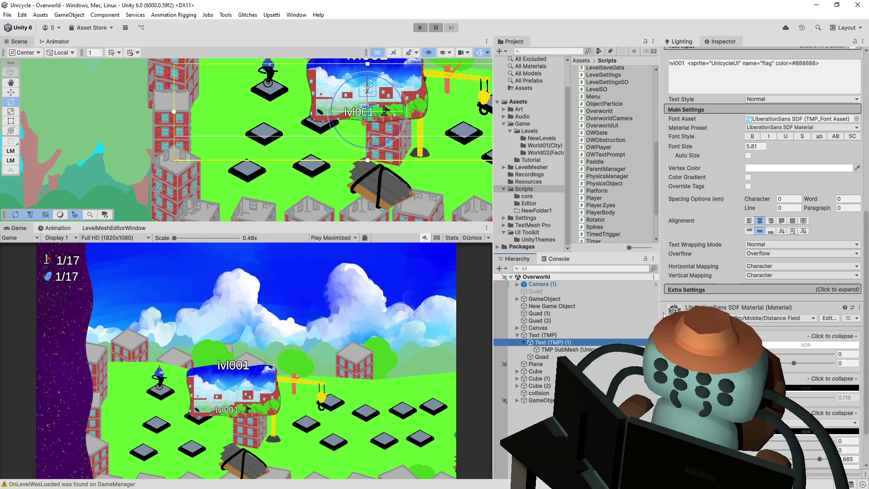
{"action": "scroll", "coordinate": [664, 314], "scroll_direction": "up", "scroll_amount": 5}
{"action": "left_click", "coordinate": [507, 336]}
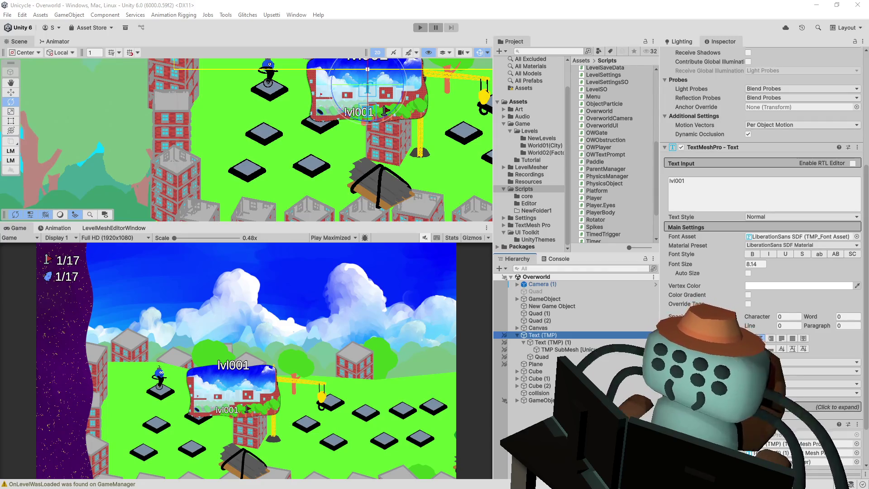
{"action": "left_click_drag", "start_coordinate": [336, 153], "coordinate": [281, 171]}
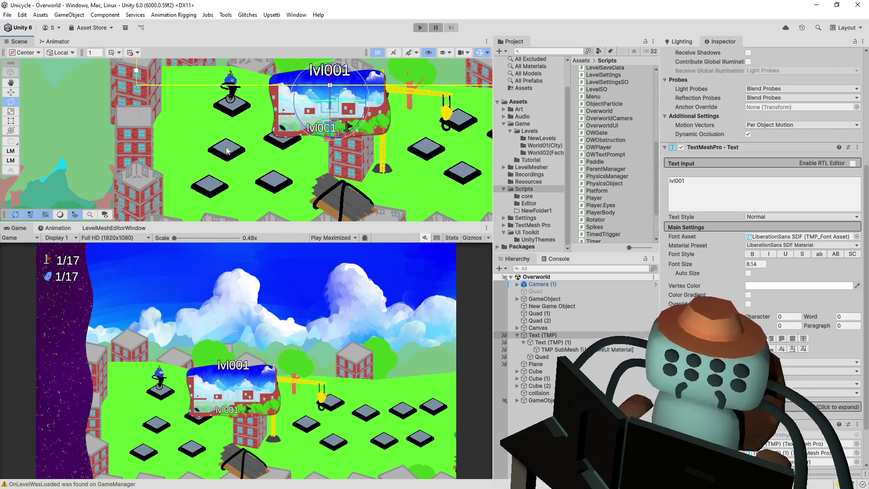
Inspect each gate platform's assigned Level SO, ending on Gate_Level001_2
{"action": "left_click", "coordinate": [227, 149]}
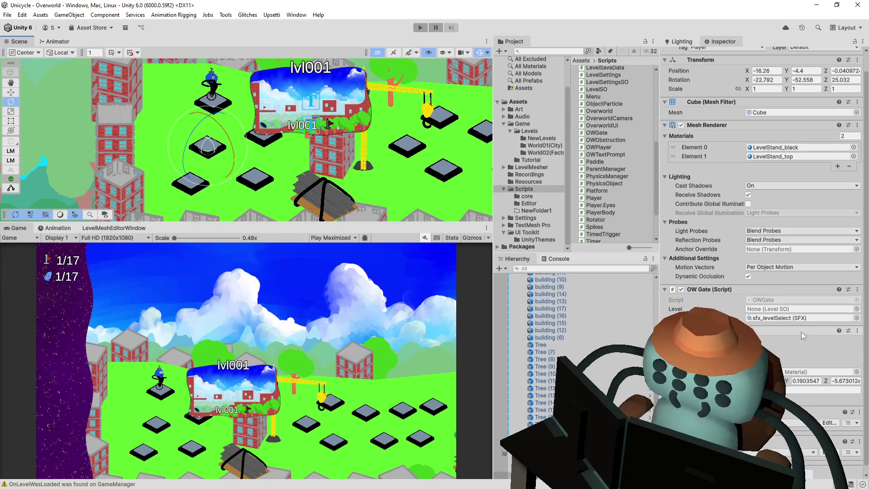
{"action": "left_click", "coordinate": [255, 178]}
{"action": "left_click", "coordinate": [205, 181]}
{"action": "key", "text": "Up"}
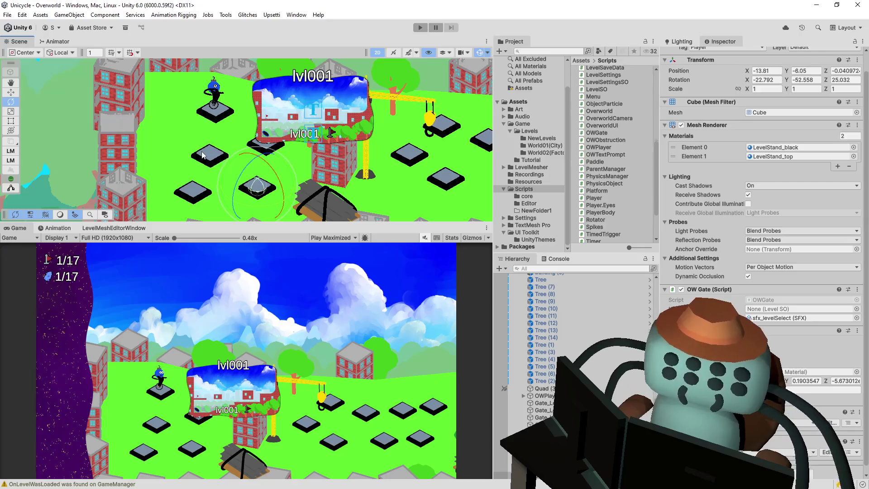
{"action": "left_click", "coordinate": [227, 159]}
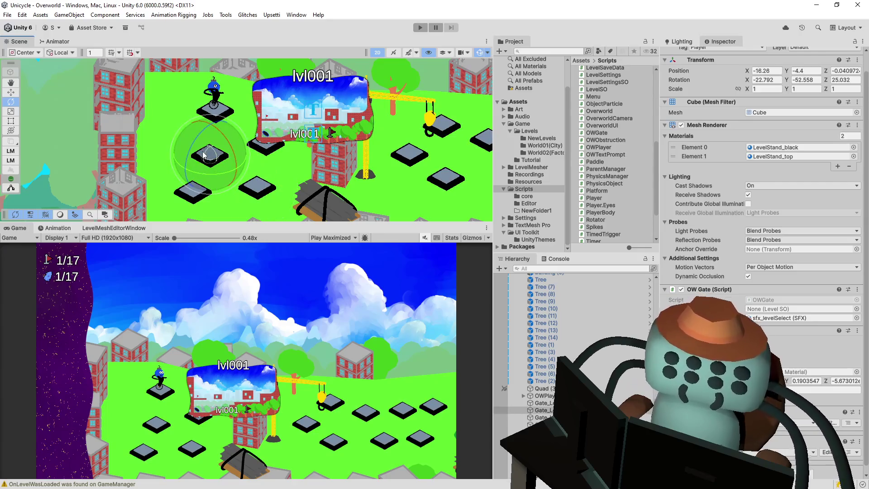
{"action": "left_click", "coordinate": [257, 187]}
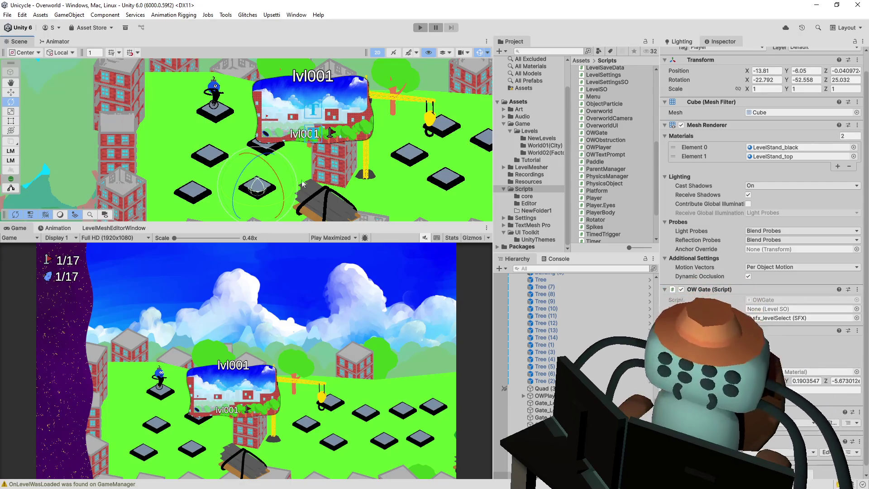
{"action": "left_click", "coordinate": [213, 118]}
{"action": "left_click", "coordinate": [204, 157]}
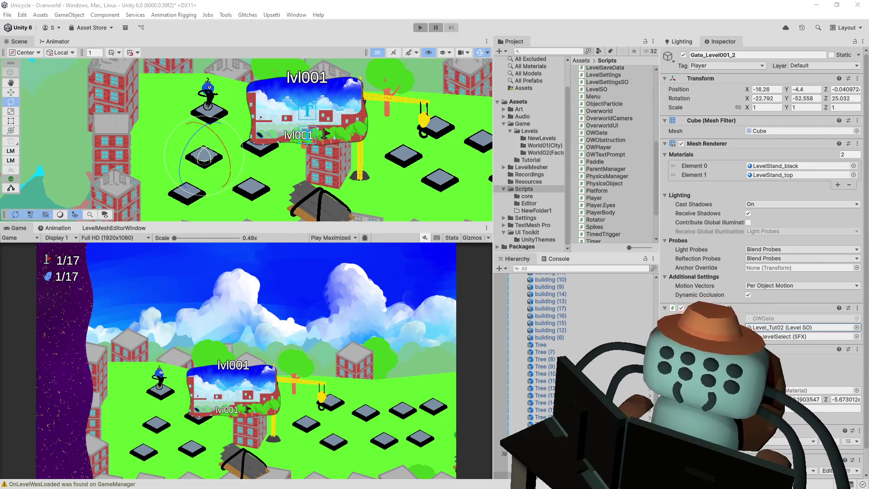
{"action": "left_click_drag", "start_coordinate": [363, 176], "coordinate": [395, 161]}
Save the Overworld scene, then recheck Gate_Level022 and Gate_Level001_2
{"action": "key", "text": "ctrl+s"}
{"action": "left_click", "coordinate": [292, 174]}
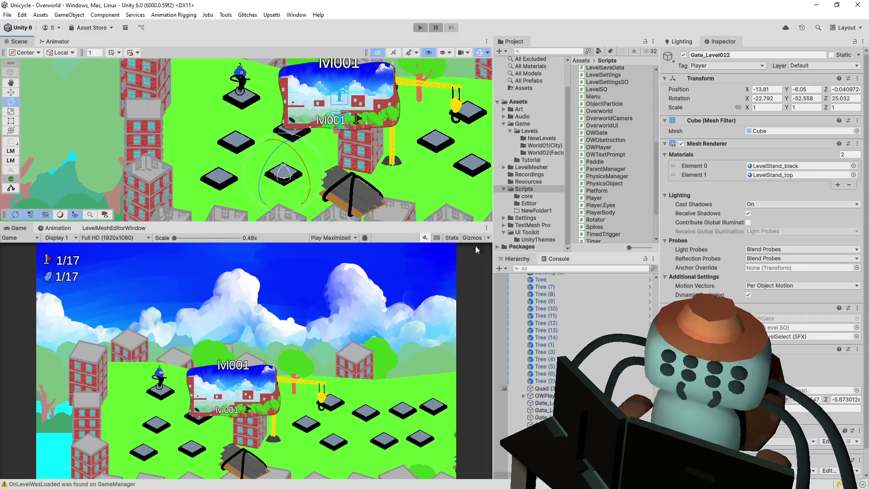
{"action": "mouse_move", "coordinate": [432, 138]}
{"action": "left_mouse_down"}
{"action": "mouse_move", "coordinate": [149, 136]}
{"action": "mouse_move", "coordinate": [354, 136]}
{"action": "mouse_move", "coordinate": [227, 141]}
{"action": "left_mouse_up"}
{"action": "left_click", "coordinate": [250, 147]}
Show the World01(City) level assets and enter Play mode
{"action": "scroll", "coordinate": [596, 128], "scroll_direction": "up", "scroll_amount": 5}
{"action": "scroll", "coordinate": [610, 134], "scroll_direction": "up", "scroll_amount": 5}
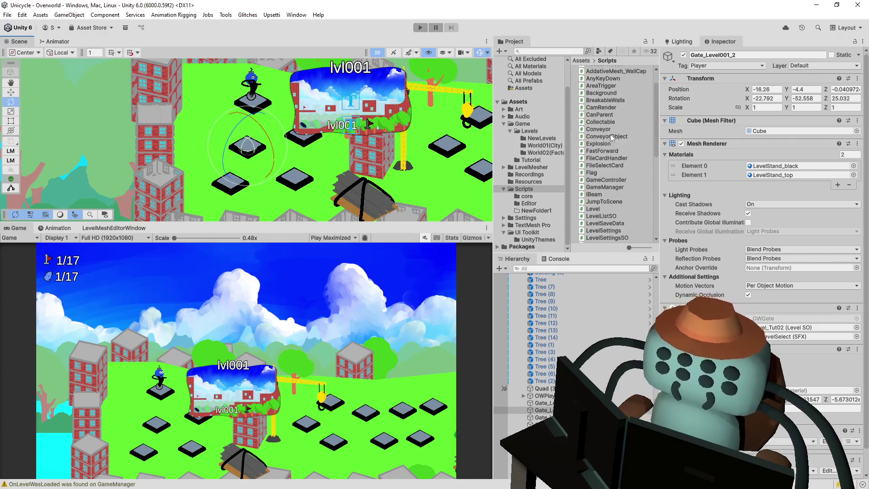
{"action": "left_click", "coordinate": [547, 146]}
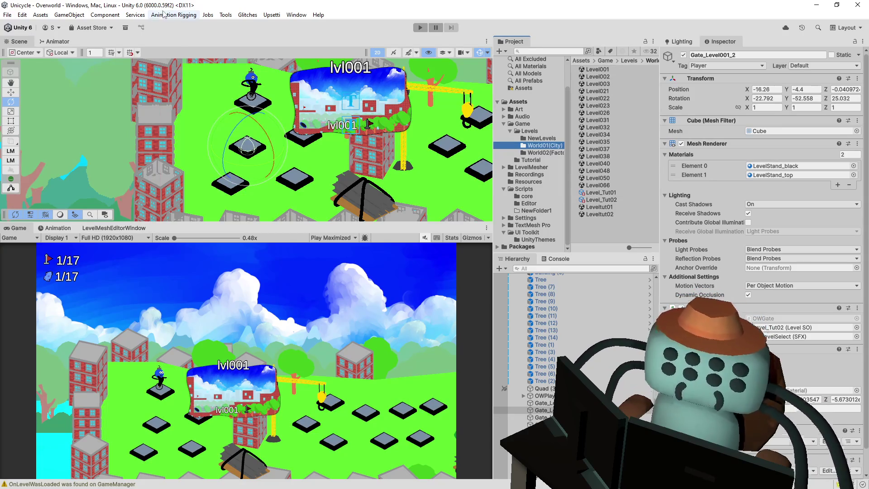
{"action": "left_click", "coordinate": [425, 29]}
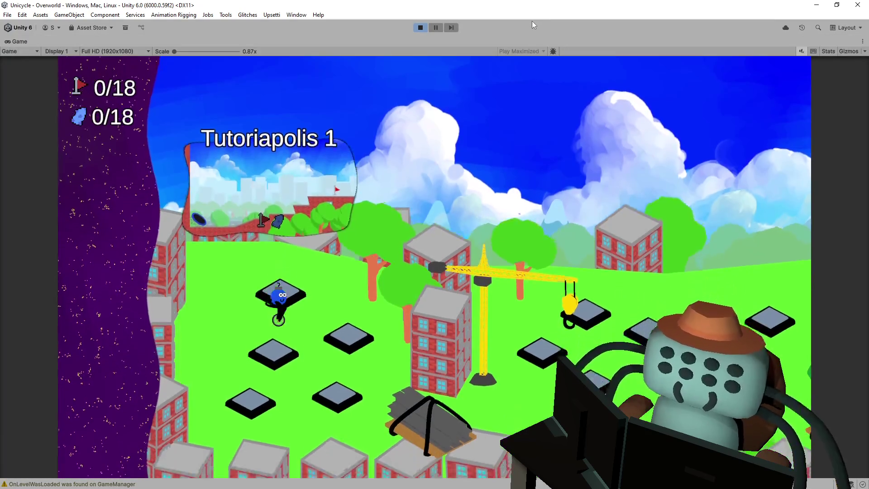
Walk the character to the Tutoriapolis 2 gate and enter it
{"action": "key", "text": "Right"}
{"action": "key", "text": "Return"}
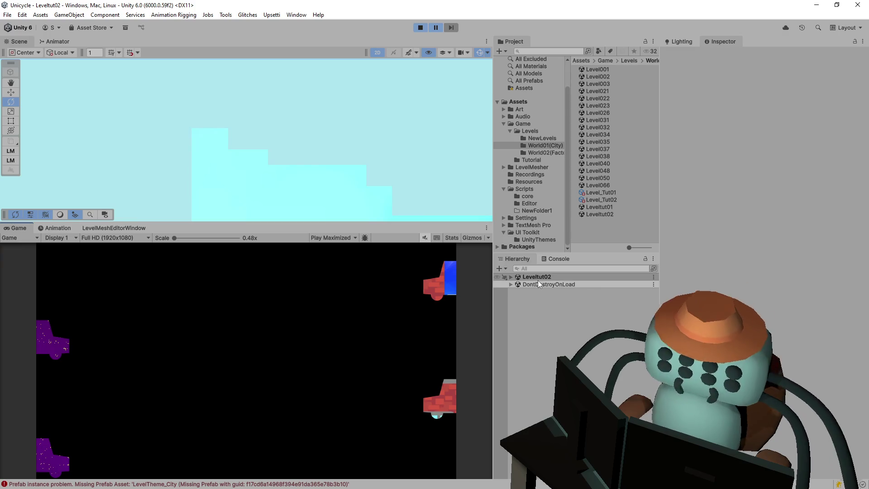
Stop Play mode and open the Leveltut02 scene for editing
{"action": "left_click", "coordinate": [510, 277]}
{"action": "scroll", "coordinate": [565, 319], "scroll_direction": "down", "scroll_amount": 5}
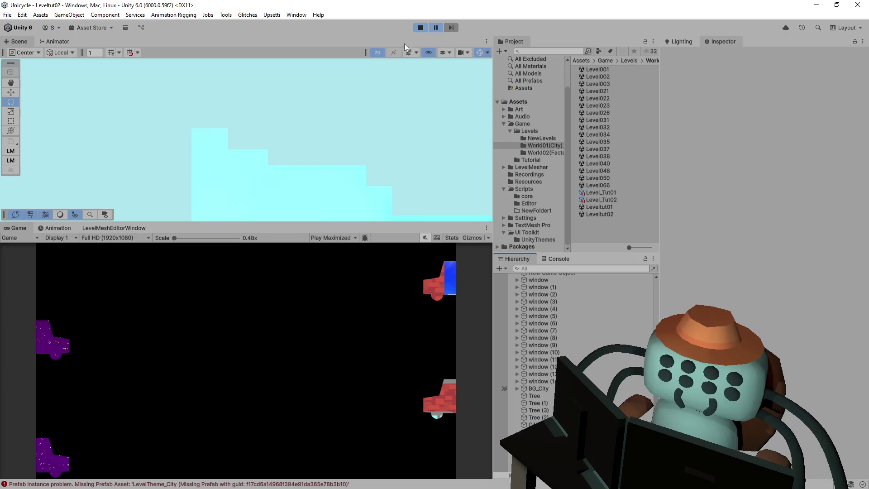
{"action": "left_click", "coordinate": [429, 27]}
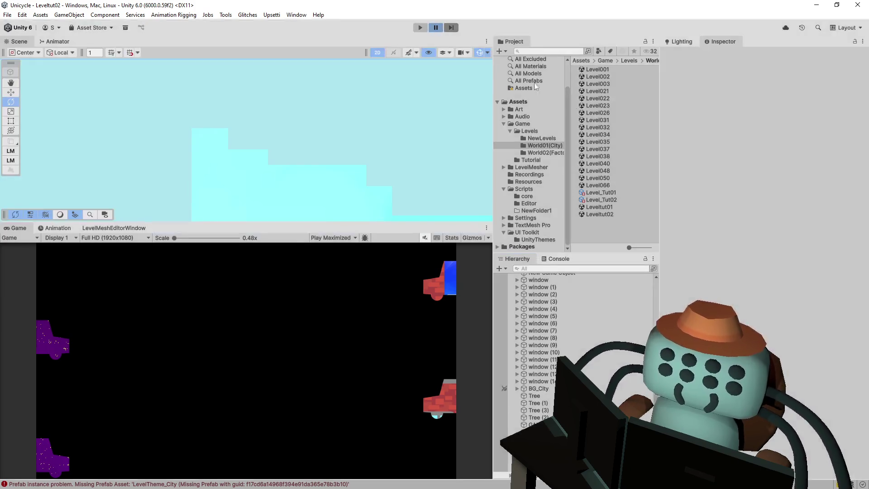
{"action": "left_click", "coordinate": [610, 216]}
{"action": "double_click", "coordinate": [610, 215]}
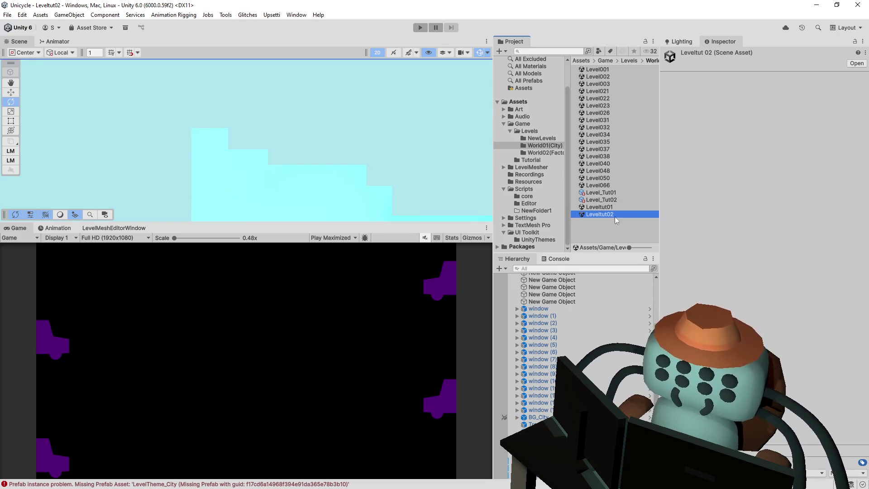
Delete the missing-prefab LevelTheme_City object from Leveltut02
{"action": "scroll", "coordinate": [656, 306], "scroll_direction": "up", "scroll_amount": 3}
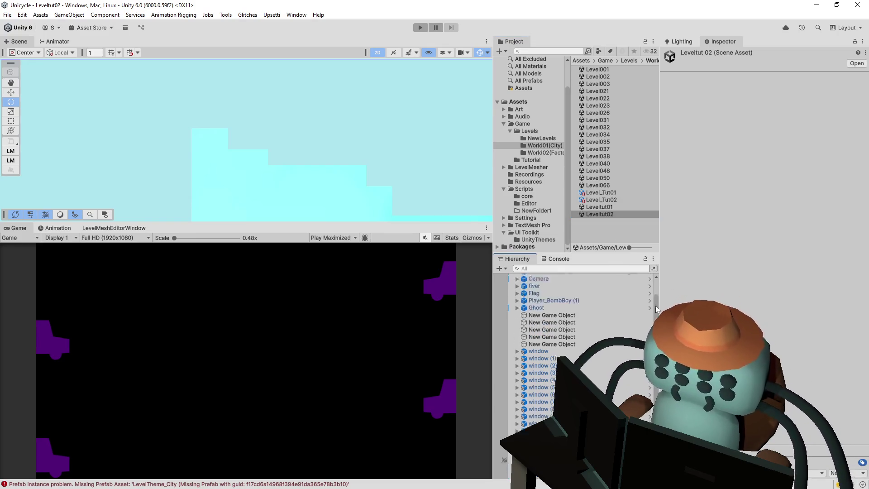
{"action": "left_click", "coordinate": [600, 292]}
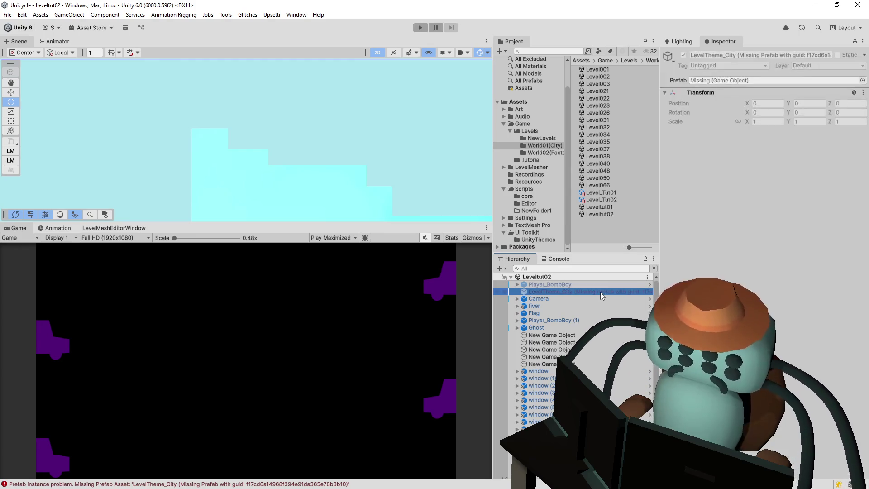
{"action": "key", "text": "Delete"}
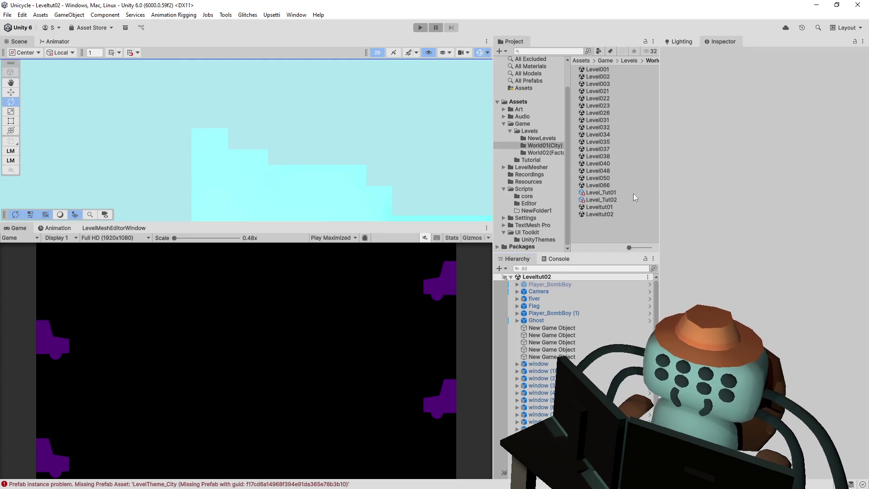
Save Level066 and Level050 while moving through the scenes to Level048
{"action": "double_click", "coordinate": [599, 185]}
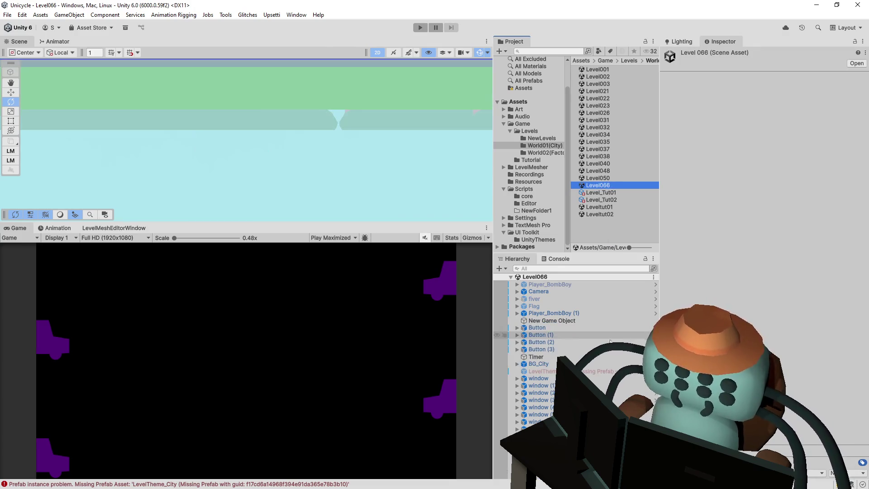
{"action": "left_click", "coordinate": [589, 371]}
{"action": "left_click", "coordinate": [607, 178]}
{"action": "double_click", "coordinate": [607, 177]}
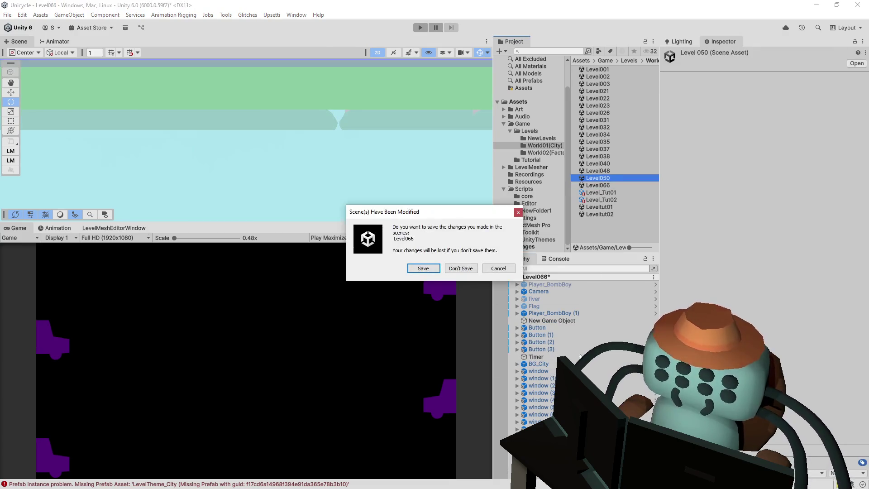
{"action": "left_click", "coordinate": [424, 268]}
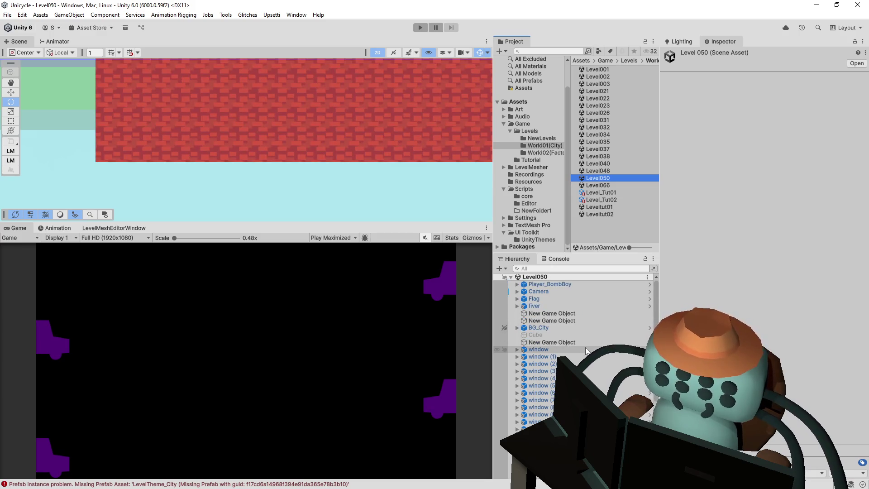
{"action": "scroll", "coordinate": [588, 343], "scroll_direction": "down", "scroll_amount": 6}
{"action": "left_click", "coordinate": [543, 476]}
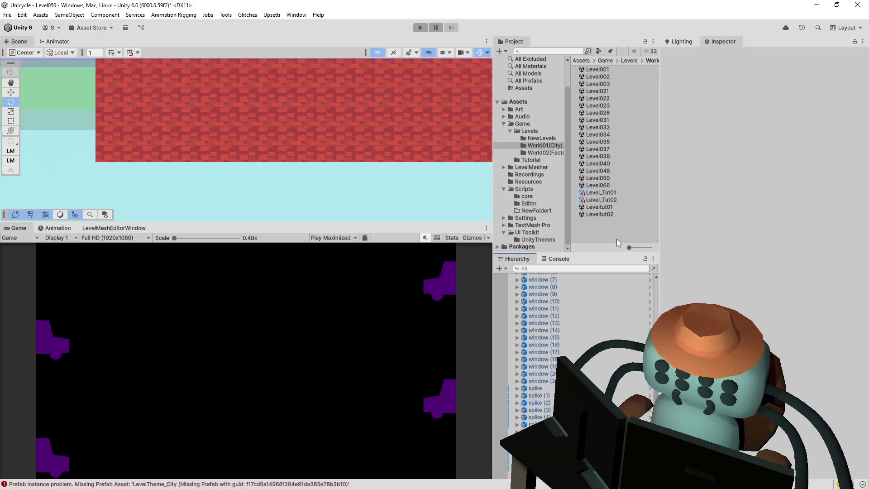
{"action": "left_click", "coordinate": [613, 171]}
{"action": "double_click", "coordinate": [613, 171]}
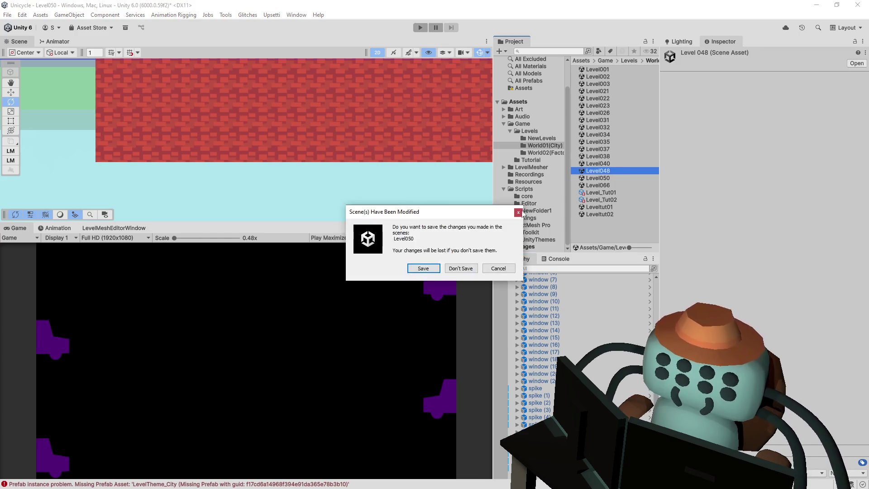
{"action": "key", "text": "Return"}
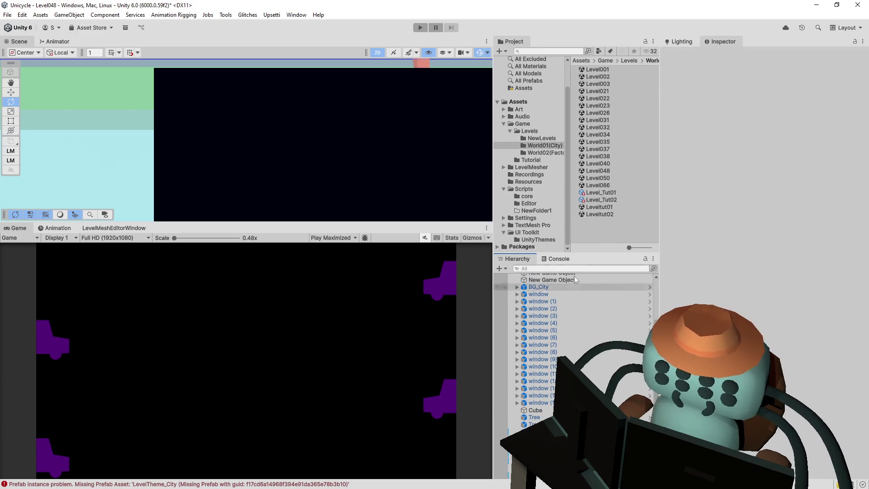
Save Level048 and Level040, loading Level038
{"action": "double_click", "coordinate": [616, 162]}
{"action": "left_click", "coordinate": [423, 268]}
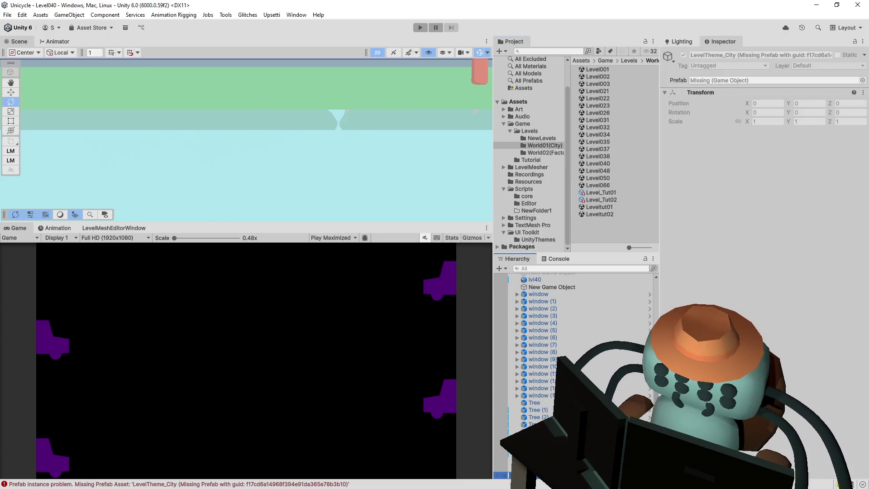
{"action": "double_click", "coordinate": [611, 156]}
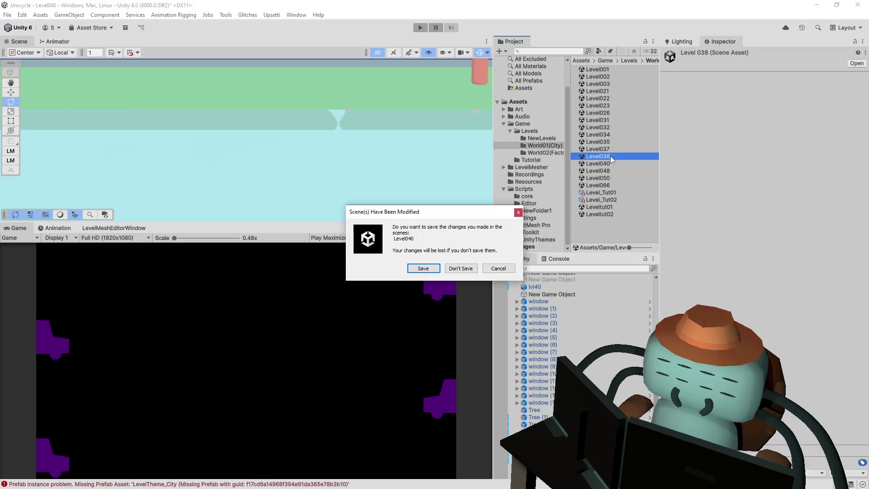
{"action": "left_click", "coordinate": [434, 269]}
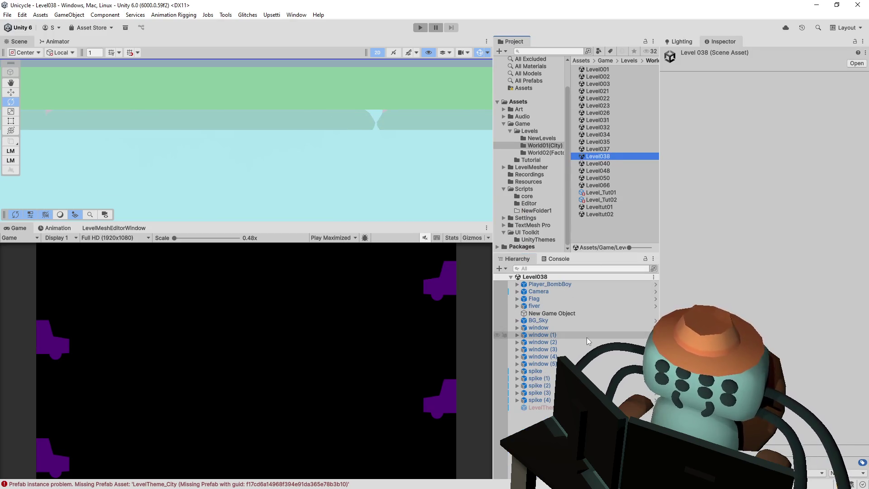
Delete Level038's broken level-theme object, save Level038, and open Level037
{"action": "left_click", "coordinate": [539, 407]}
{"action": "key", "text": "Delete"}
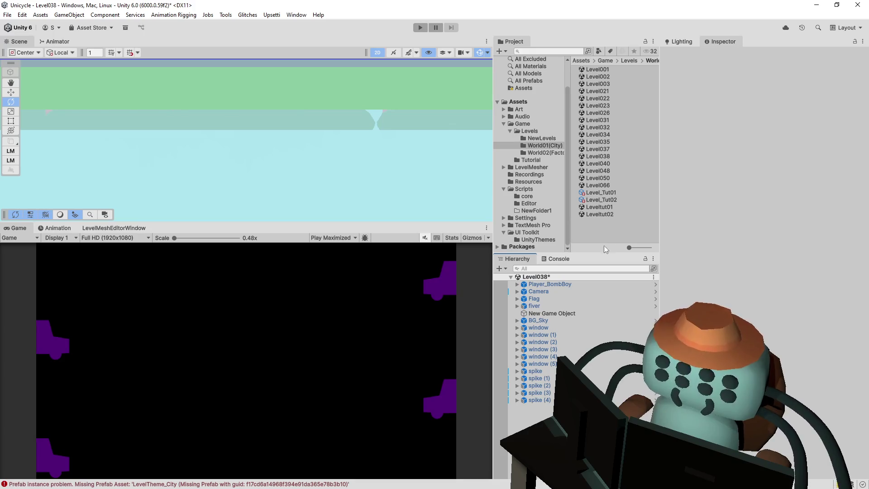
{"action": "double_click", "coordinate": [606, 155]}
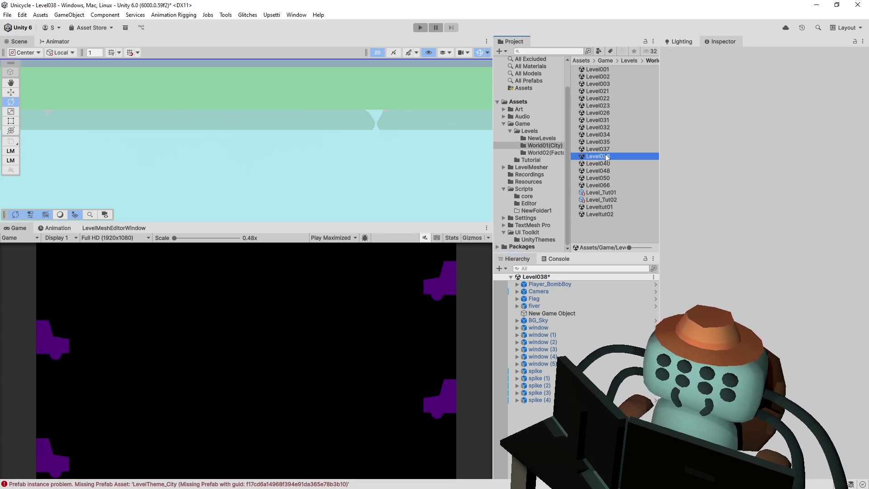
{"action": "left_click", "coordinate": [429, 269]}
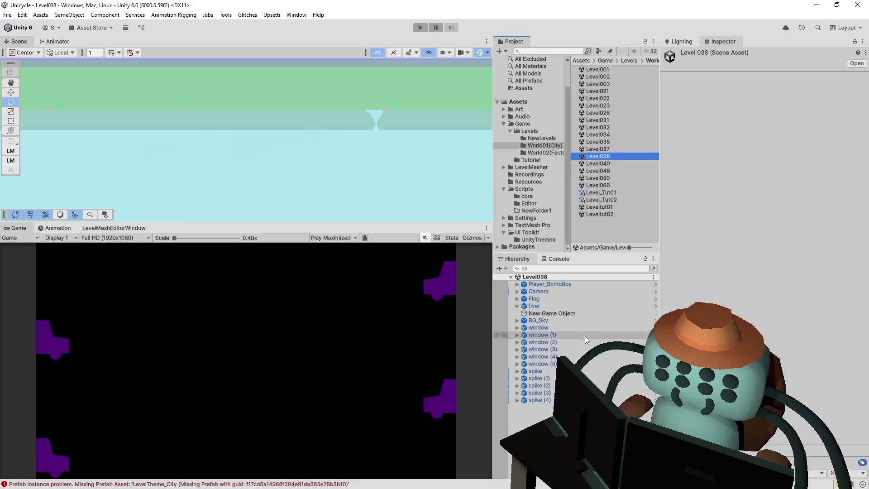
{"action": "left_click", "coordinate": [608, 150]}
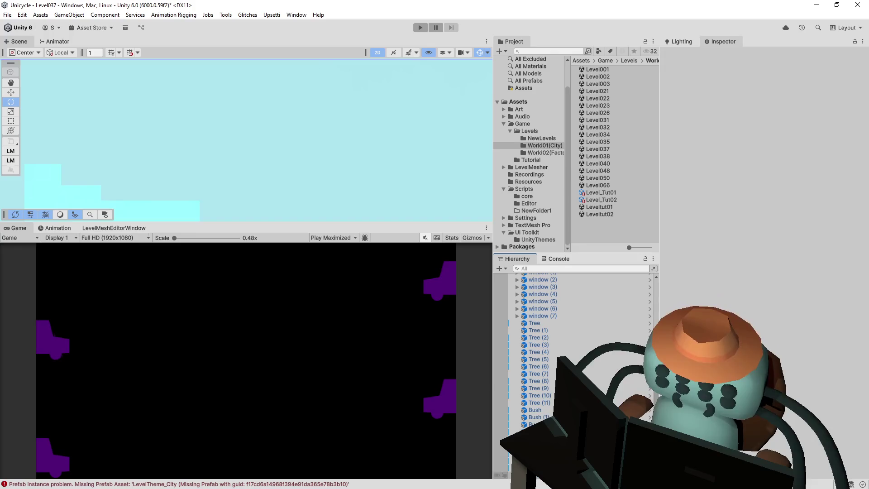
Save Level037, Level034 and Level035 while switching between them
{"action": "double_click", "coordinate": [612, 141]}
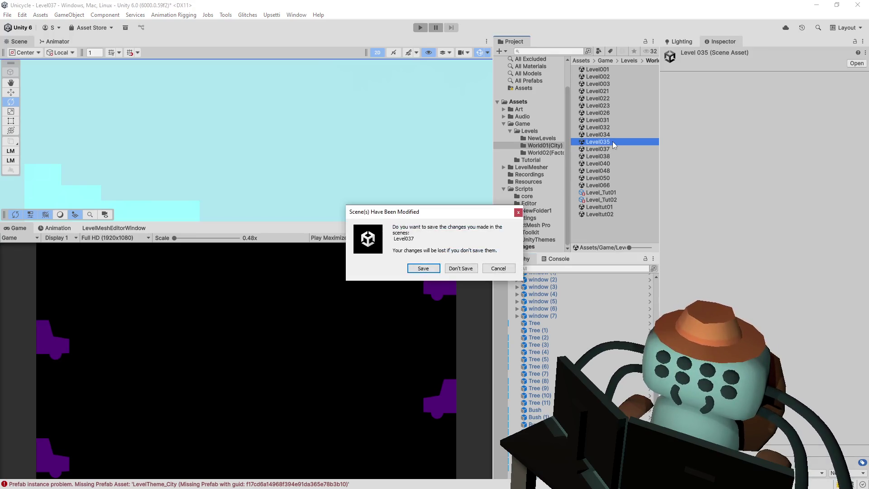
{"action": "left_click", "coordinate": [426, 272]}
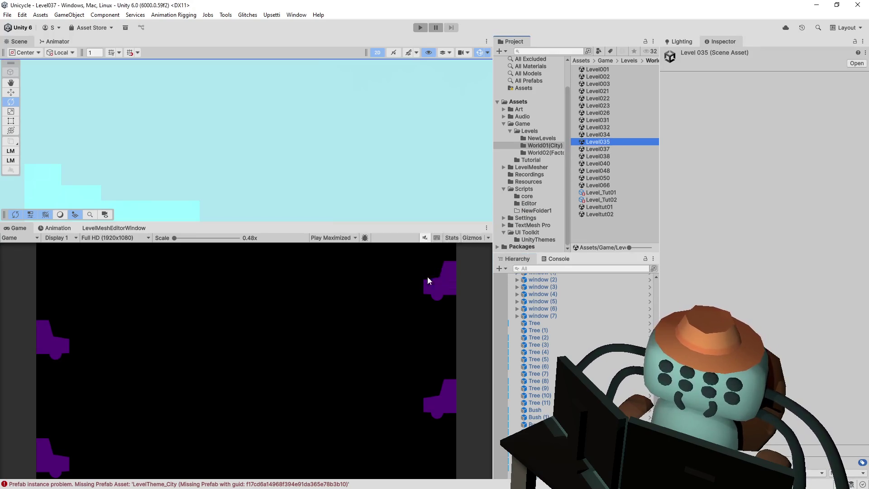
{"action": "double_click", "coordinate": [610, 135]}
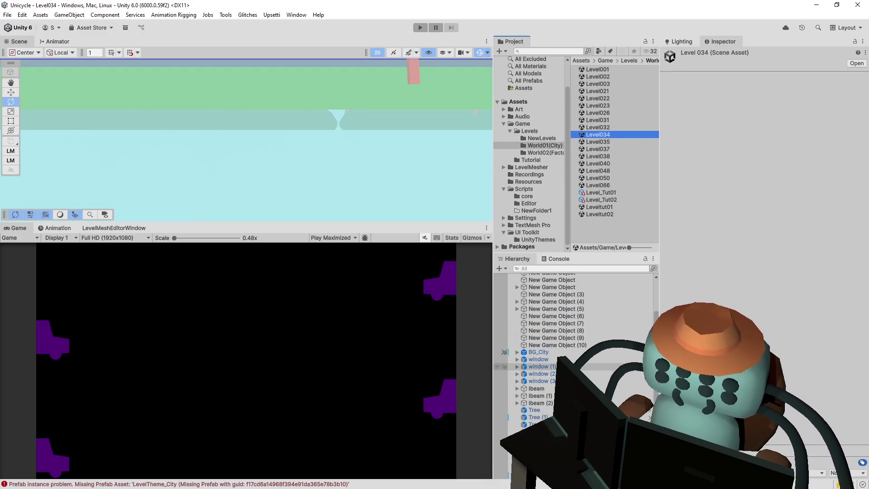
{"action": "scroll", "coordinate": [583, 277], "scroll_direction": "down", "scroll_amount": 1}
{"action": "double_click", "coordinate": [614, 141]}
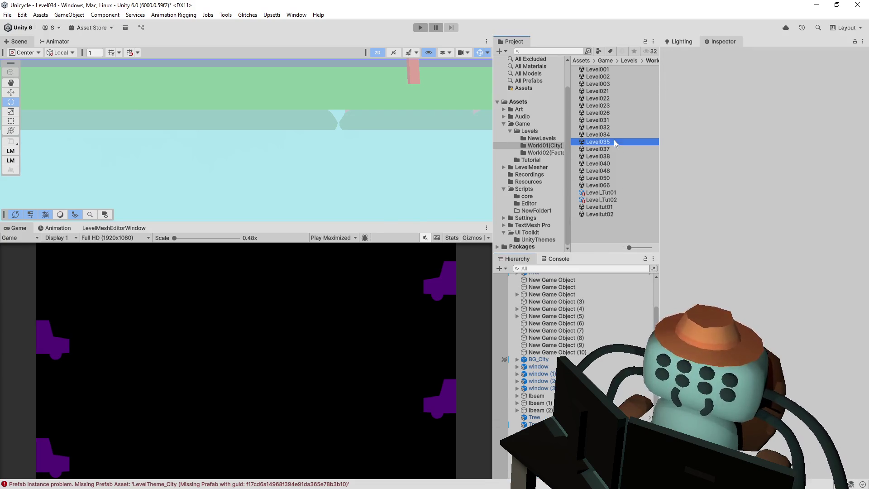
{"action": "left_click", "coordinate": [424, 270]}
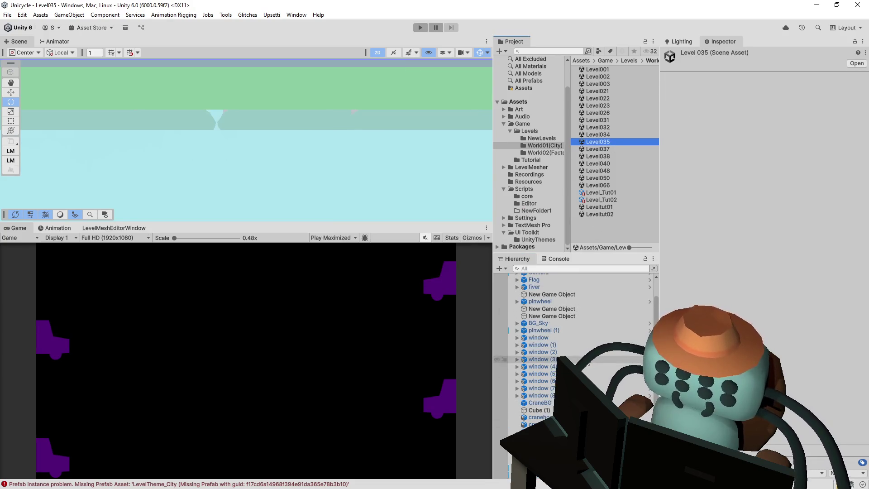
{"action": "double_click", "coordinate": [612, 135]}
{"action": "left_click", "coordinate": [427, 272]}
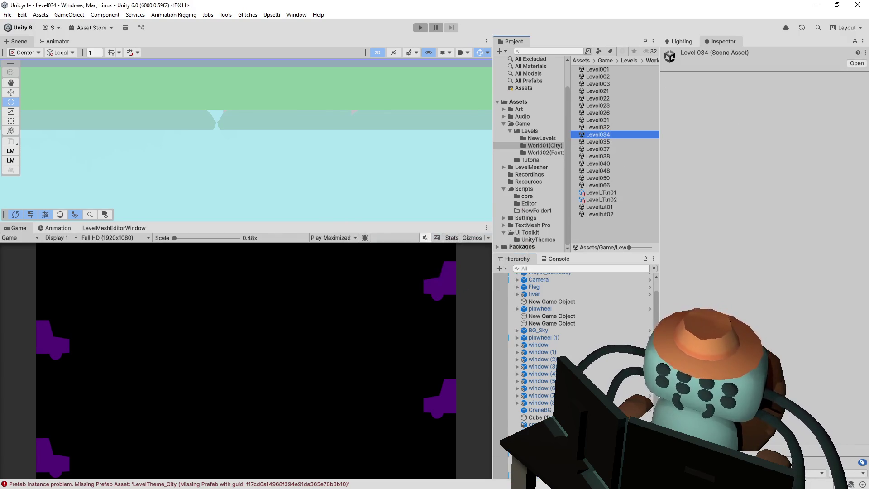
Open Level032, then Level031, and delete Level031's LevelTheme_City object
{"action": "double_click", "coordinate": [604, 128]}
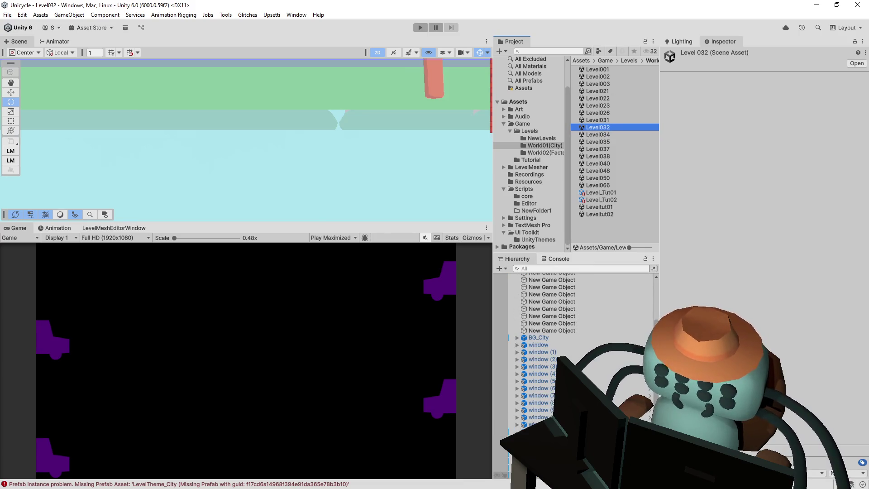
{"action": "left_click", "coordinate": [607, 128]}
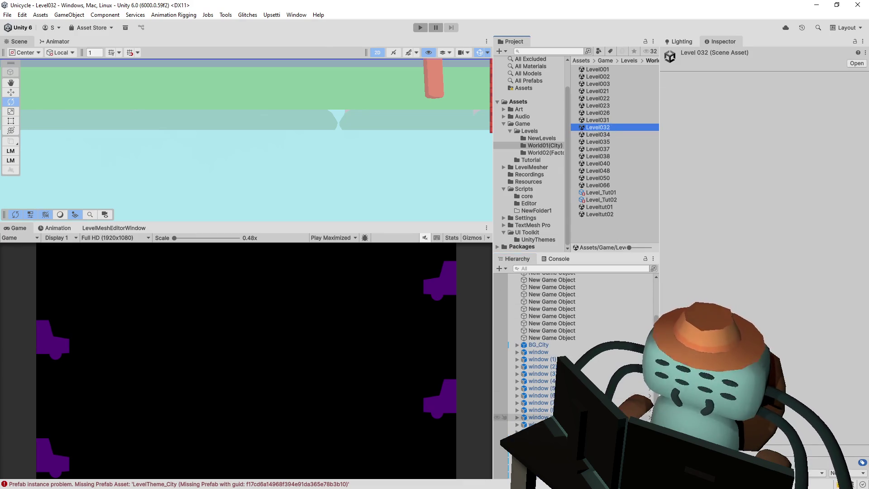
{"action": "scroll", "coordinate": [534, 421], "scroll_direction": "up", "scroll_amount": 3}
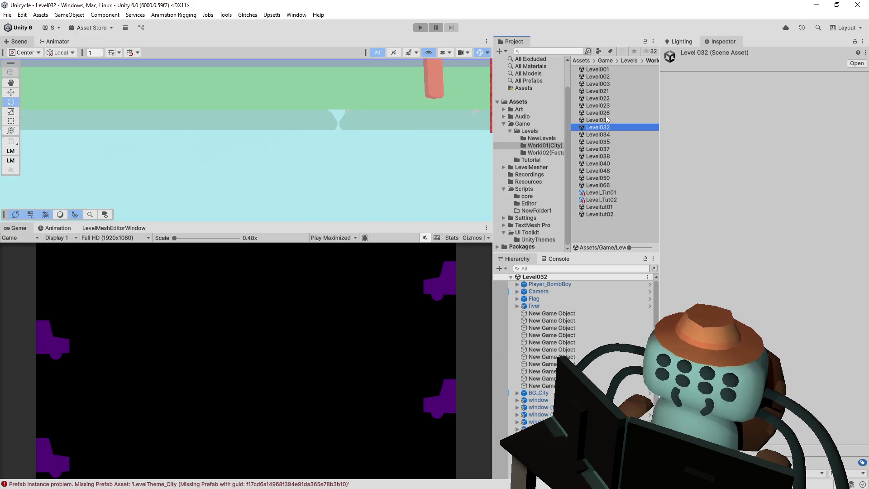
{"action": "double_click", "coordinate": [598, 120]}
{"action": "scroll", "coordinate": [575, 362], "scroll_direction": "down", "scroll_amount": 6}
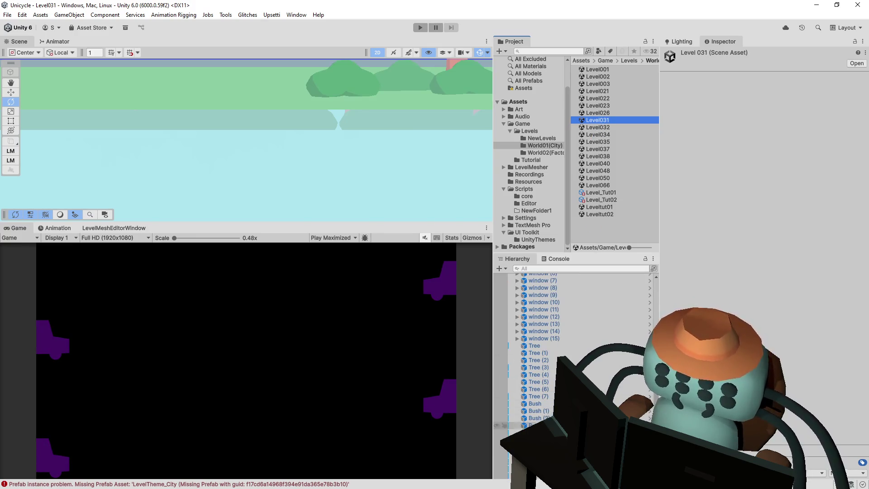
{"action": "left_click", "coordinate": [535, 475]}
{"action": "key", "text": "Delete"}
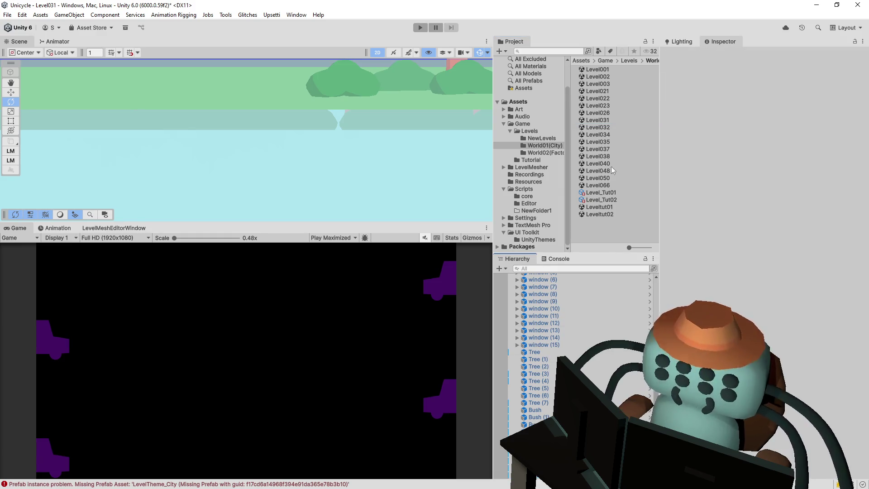
Remove LevelTheme_City from Level026 and Level023, saving both scenes
{"action": "double_click", "coordinate": [598, 113]}
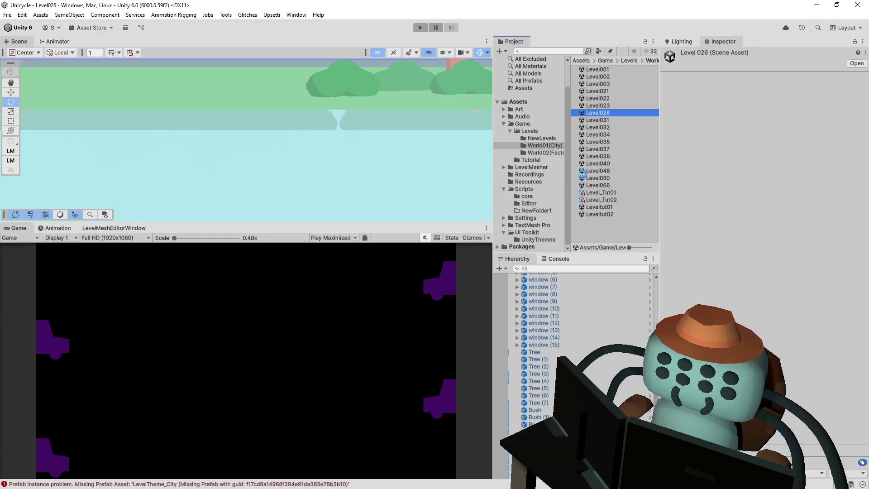
{"action": "left_click", "coordinate": [554, 284]}
{"action": "key", "text": "Delete"}
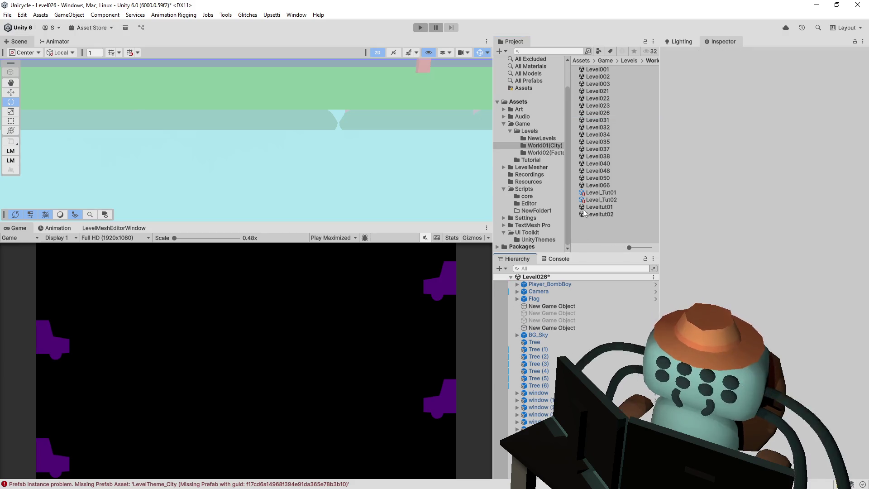
{"action": "double_click", "coordinate": [612, 106]}
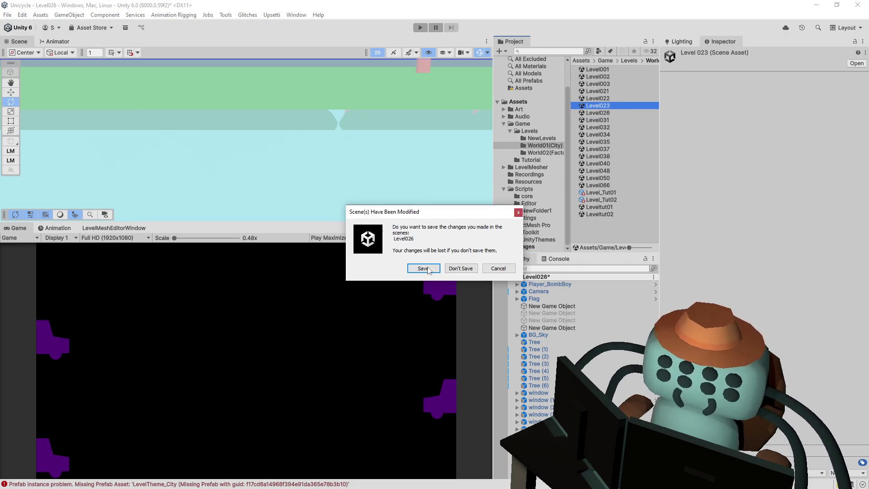
{"action": "key", "text": "Return"}
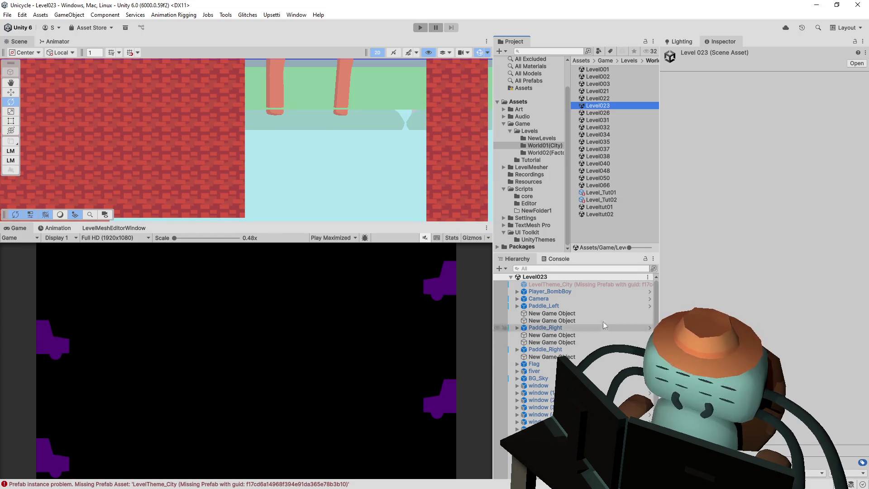
{"action": "left_click", "coordinate": [623, 285]}
{"action": "key", "text": "Delete"}
{"action": "double_click", "coordinate": [612, 105]}
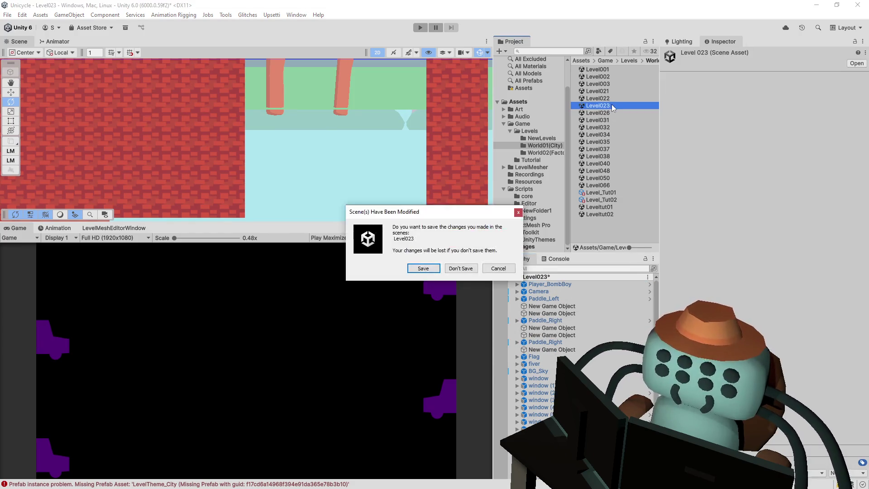
{"action": "left_click", "coordinate": [426, 269]}
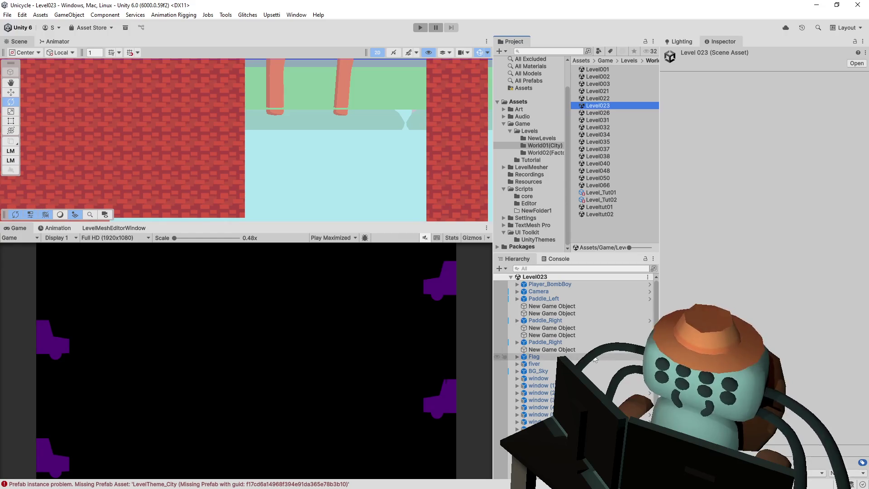
Delete LevelTheme_City from Level022 and save it, moving on through Level021 to Level003
{"action": "double_click", "coordinate": [624, 100]}
{"action": "left_click", "coordinate": [589, 284]}
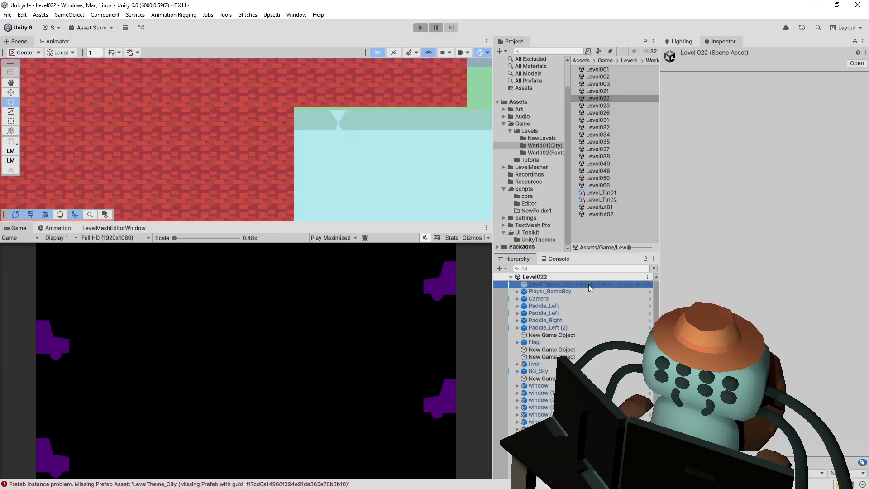
{"action": "key", "text": "Delete"}
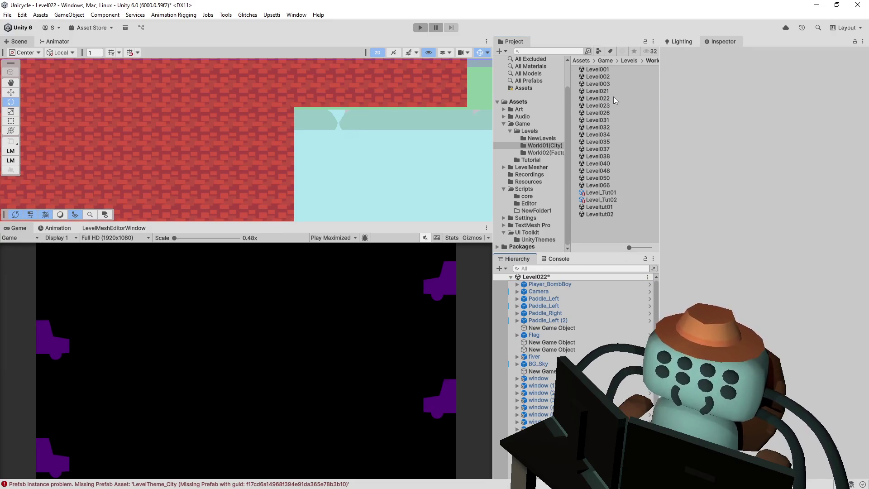
{"action": "double_click", "coordinate": [611, 91]}
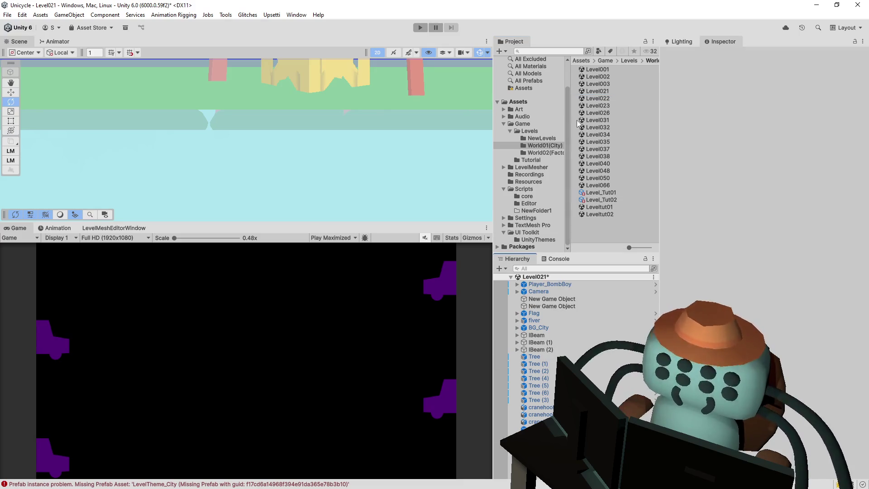
{"action": "double_click", "coordinate": [598, 84]}
{"action": "left_click", "coordinate": [433, 269]}
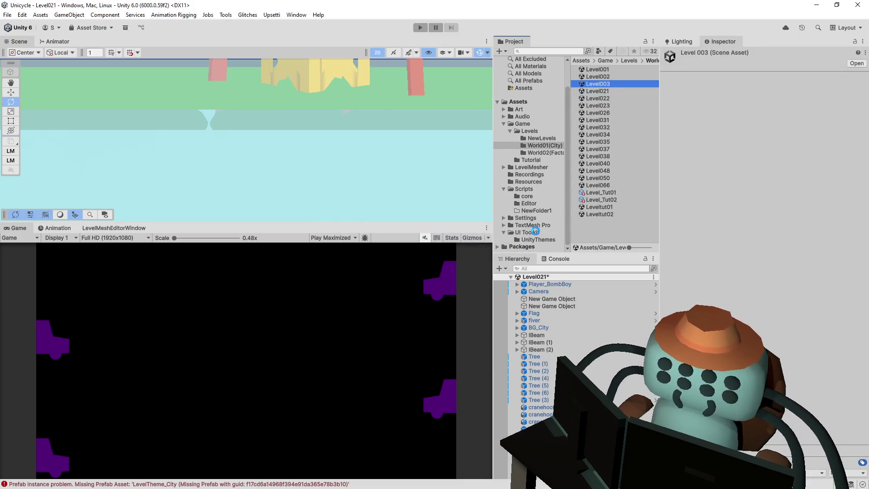
Delete the missing LevelTheme_City prefab from Level002 and save the scene
{"action": "left_click", "coordinate": [608, 77]}
{"action": "double_click", "coordinate": [608, 77]}
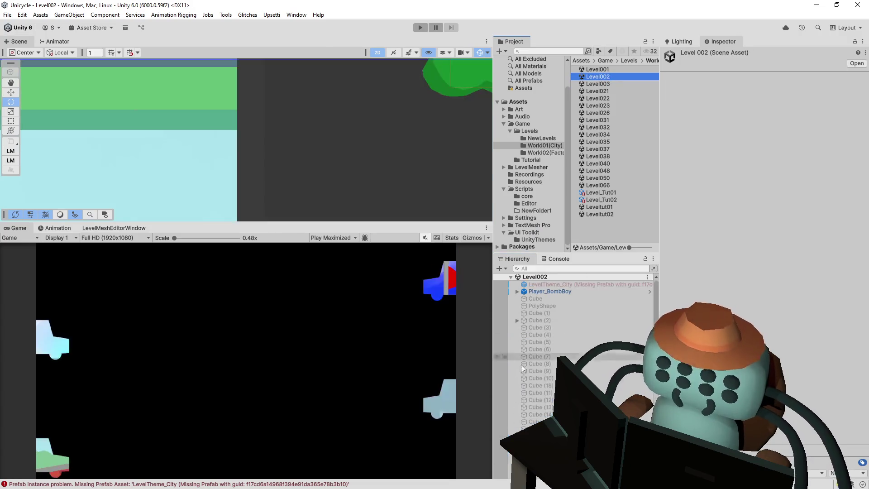
{"action": "left_click", "coordinate": [580, 285]}
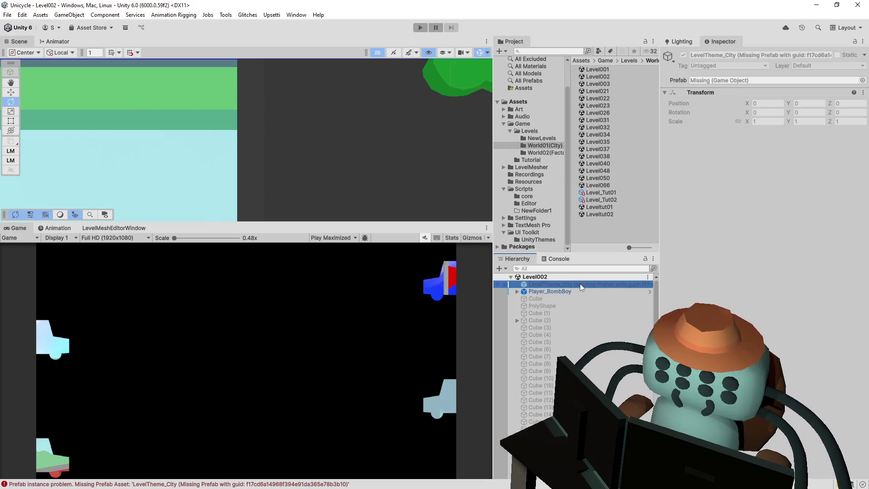
{"action": "key", "text": "Delete"}
{"action": "left_click", "coordinate": [617, 76]}
{"action": "double_click", "coordinate": [617, 75]}
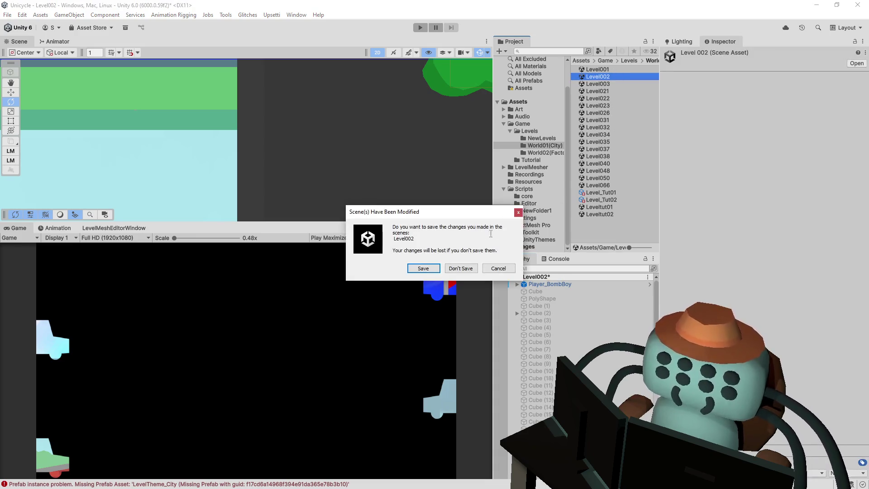
{"action": "left_click", "coordinate": [424, 270]}
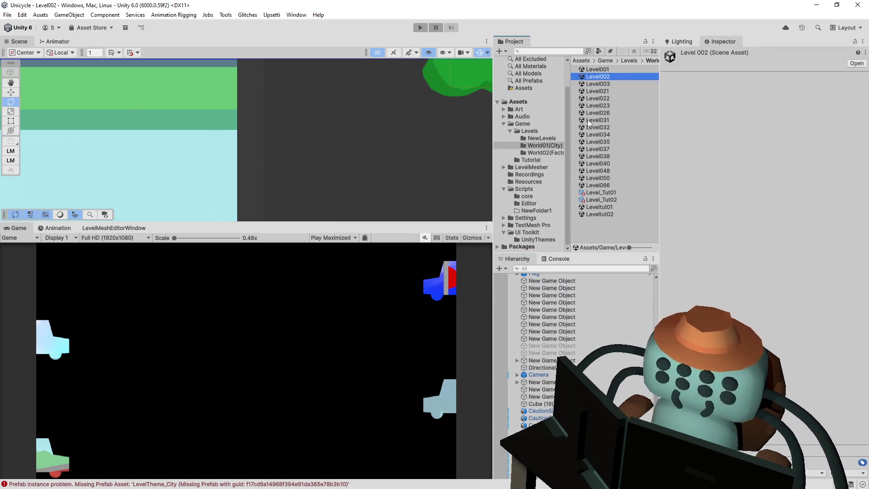
Open the Level001 scene and select the Level_Tut02 level asset
{"action": "key", "text": "Up"}
{"action": "key", "text": "Return"}
{"action": "scroll", "coordinate": [501, 366], "scroll_direction": "down", "scroll_amount": 10}
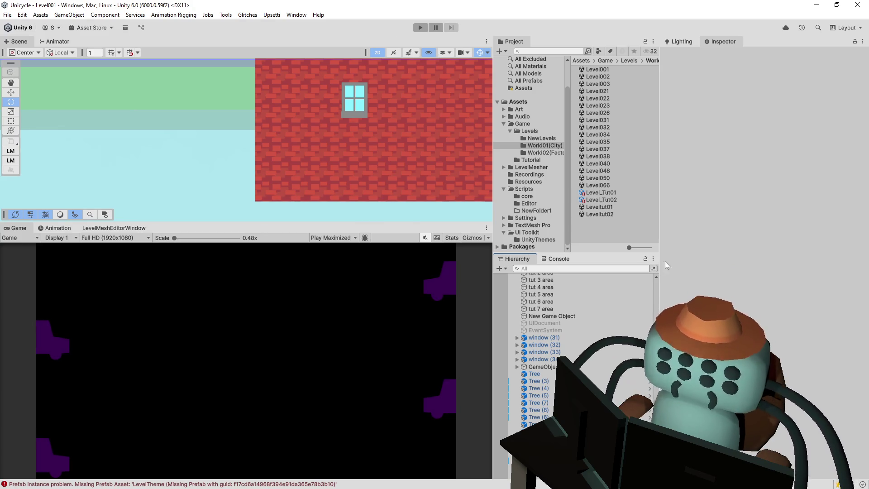
{"action": "left_click", "coordinate": [609, 192]}
{"action": "left_click", "coordinate": [608, 201]}
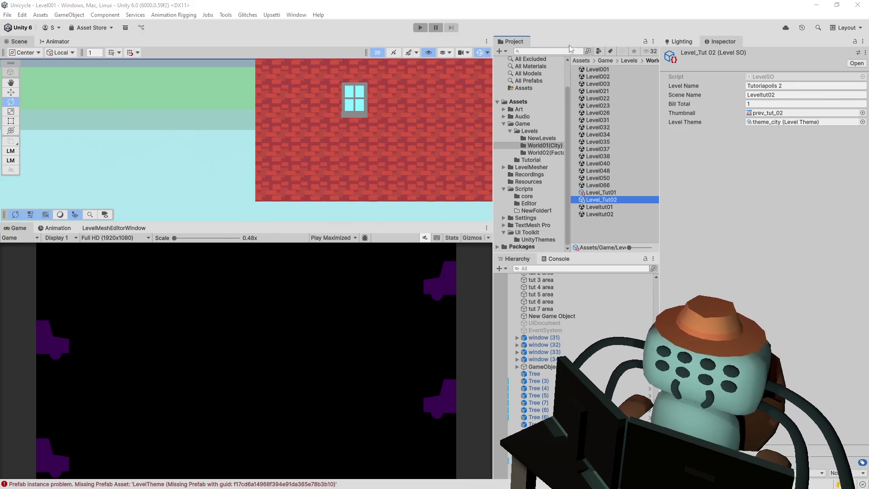
Show Level_Tut02's fields: Tutoriapolis 2, scene Leveltut02, thumbnail prev_tut_02
{"action": "left_click", "coordinate": [337, 35]}
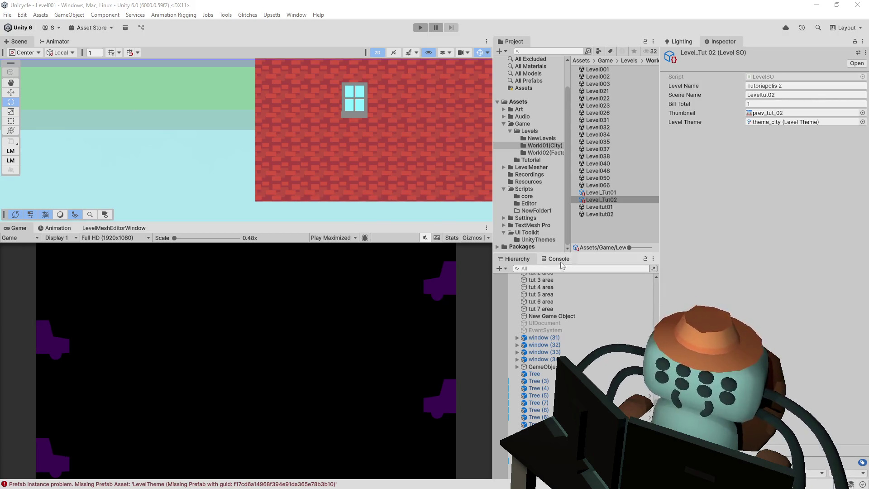
{"action": "left_click", "coordinate": [610, 199]}
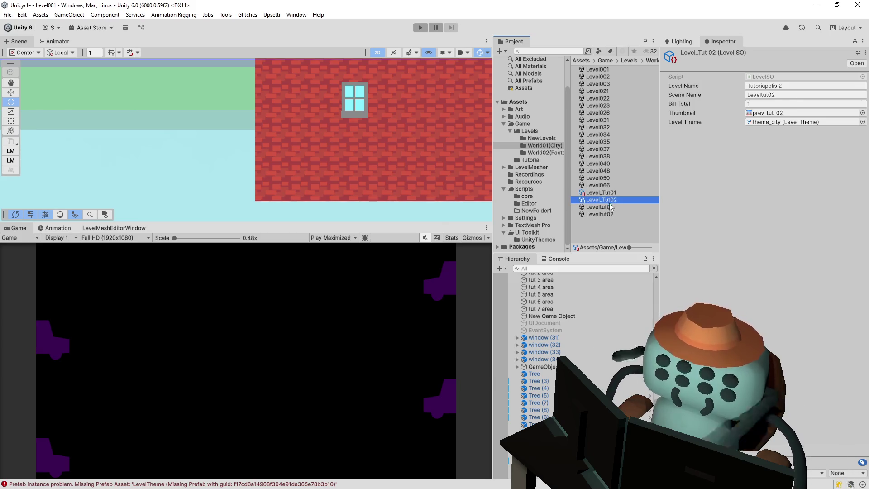
Duplicate Level_Tut02 as Level_Level002 and give it the prev_002 thumbnail
{"action": "key", "text": "ctrl+d"}
{"action": "type", "text": "Level_Level002"}
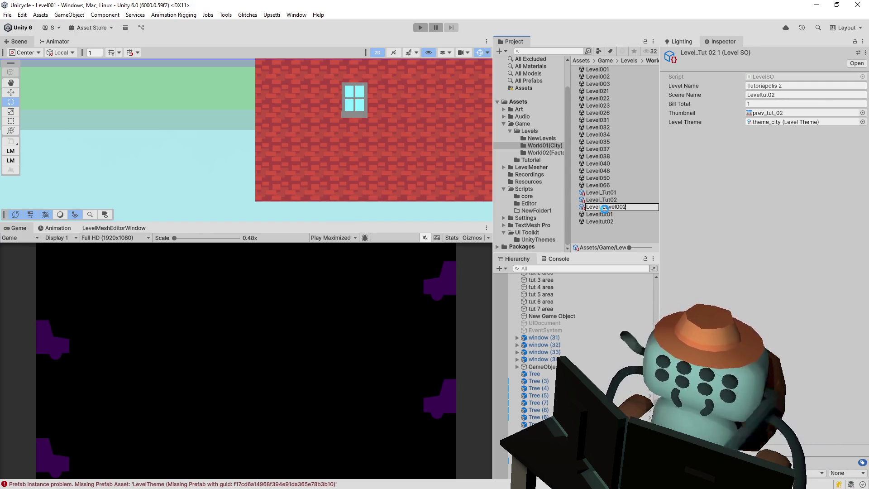
{"action": "key", "text": "Return"}
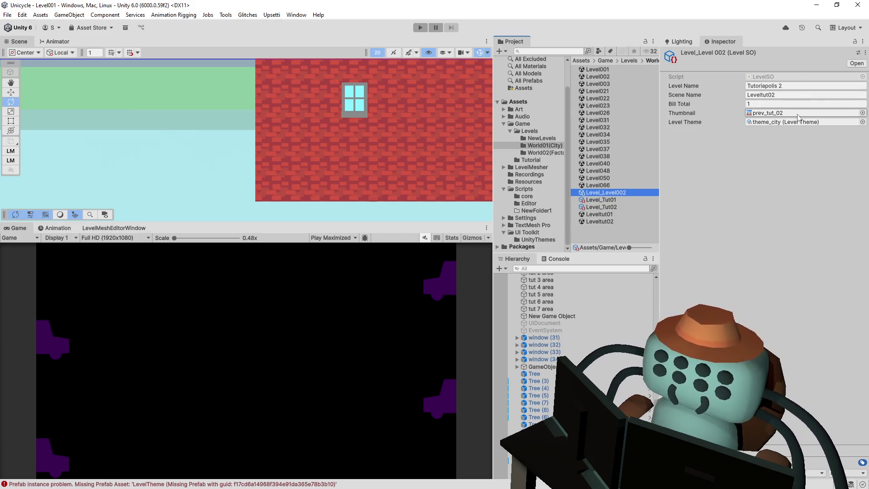
{"action": "left_click", "coordinate": [857, 113]}
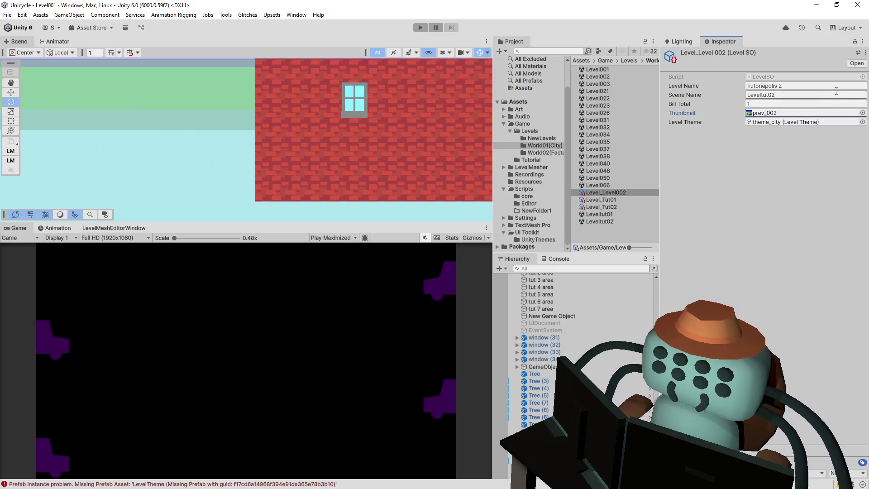
Set the scene name to Level002 and the level name to Back Alley
{"action": "left_click", "coordinate": [821, 94]}
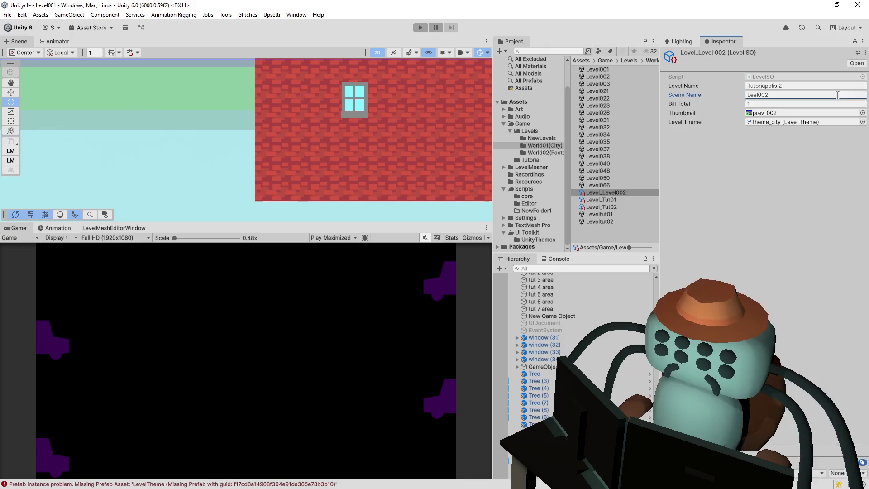
{"action": "key", "text": "Return"}
{"action": "left_click", "coordinate": [756, 95]}
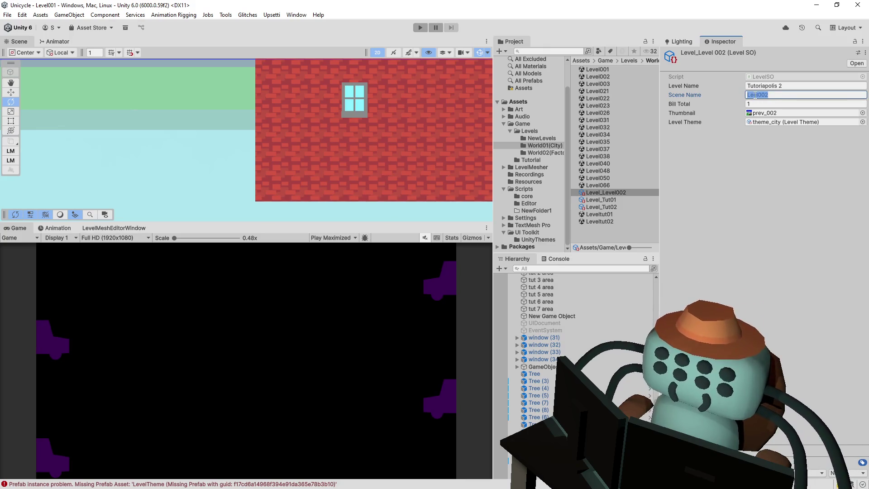
{"action": "type", "text": "v"}
{"action": "key", "text": "shift+Tab"}
{"action": "type", "text": "Back"}
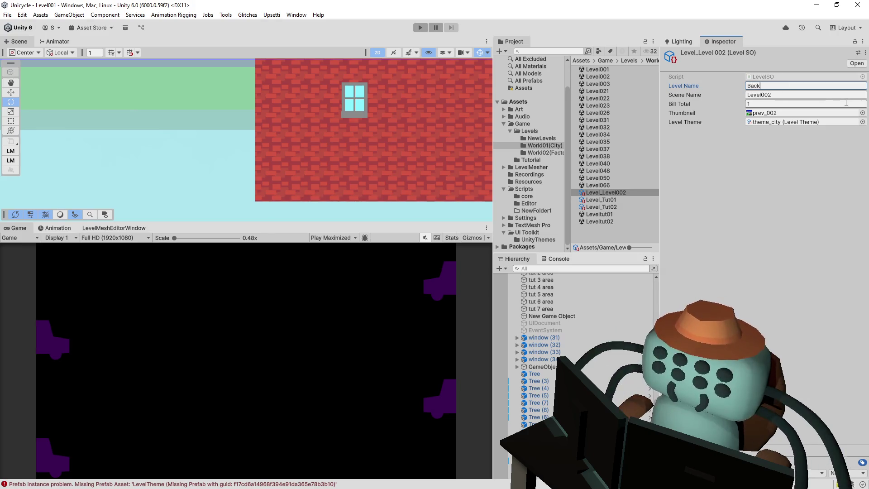
{"action": "type", "text": " Alley"}
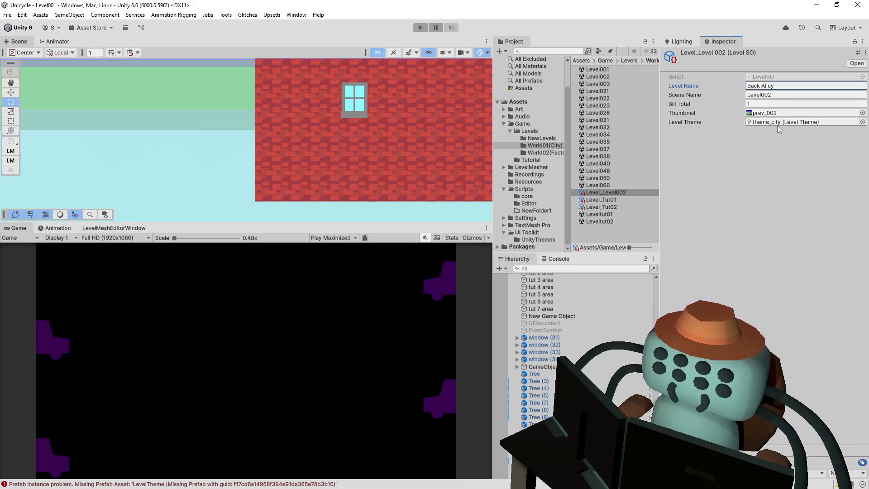
{"action": "left_click", "coordinate": [623, 191]}
Duplicate Level_Level002 as Level_Level003 with thumbnail prev_003
{"action": "key", "text": "ctrl+d"}
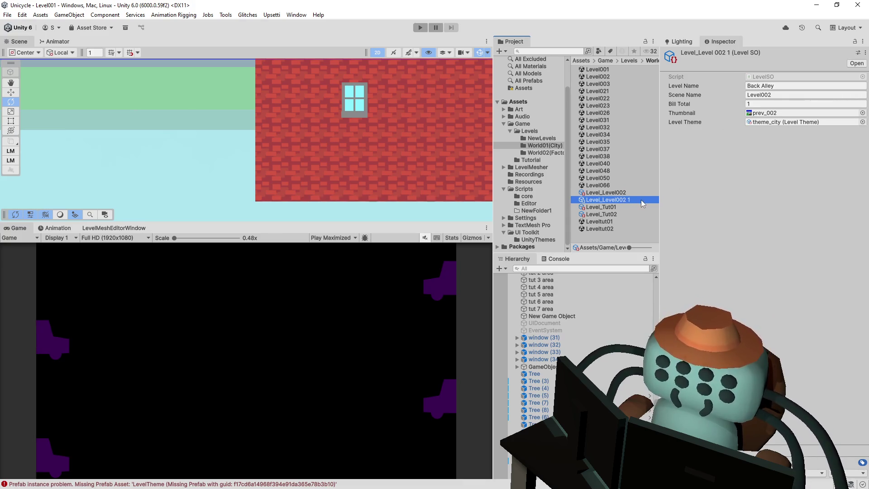
{"action": "left_click", "coordinate": [632, 199]}
{"action": "type", "text": "3"}
{"action": "key", "text": "Return"}
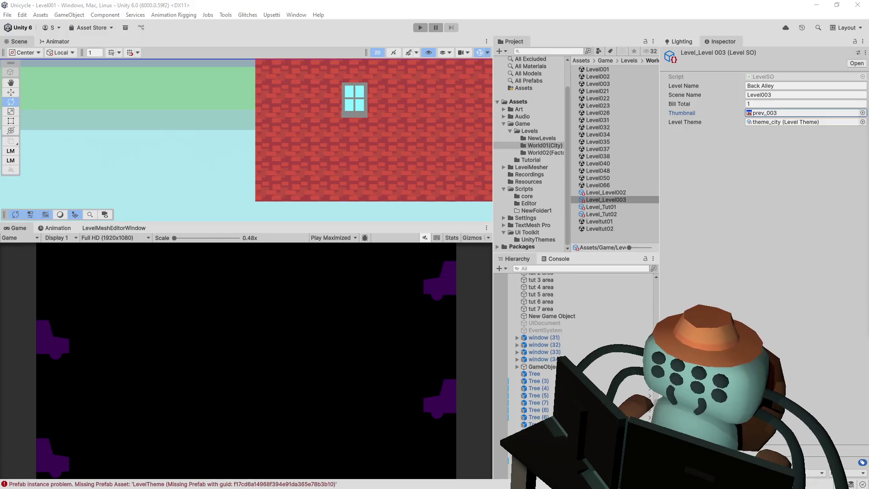
{"action": "left_click", "coordinate": [863, 113]}
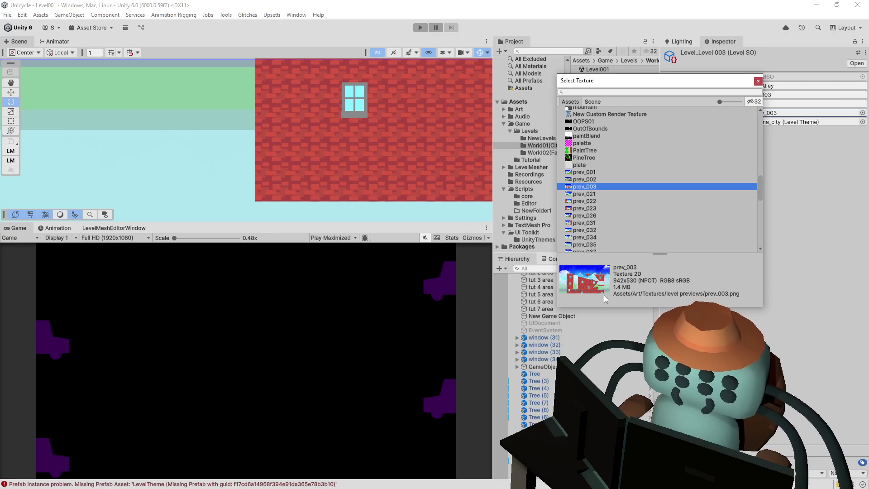
{"action": "mouse_move", "coordinate": [645, 85]}
{"action": "left_mouse_down"}
{"action": "mouse_move", "coordinate": [535, 89]}
{"action": "mouse_move", "coordinate": [522, 70]}
{"action": "left_mouse_up"}
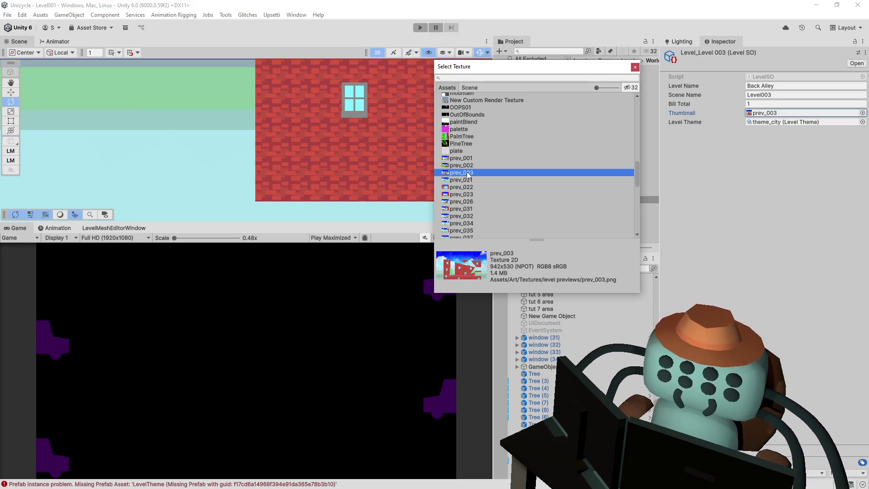
{"action": "double_click", "coordinate": [467, 172]}
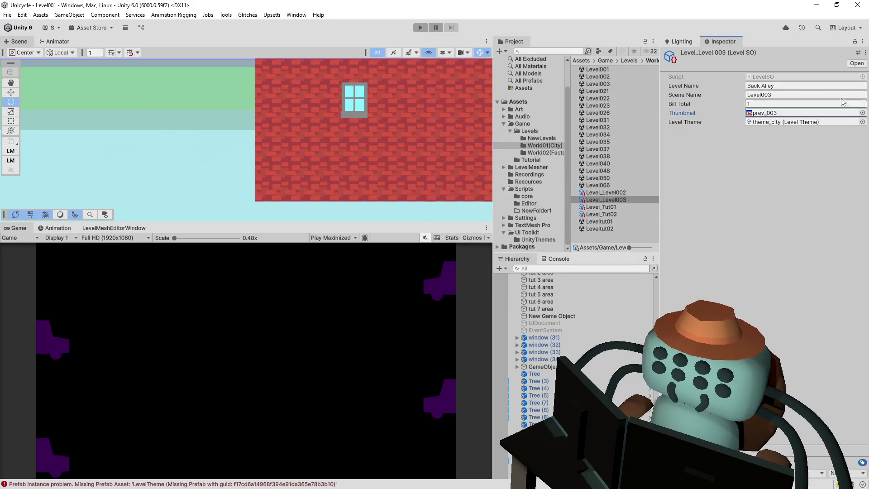
Set Level_Level003's level name to Zig and Zag
{"action": "left_click", "coordinate": [798, 86]}
{"action": "type", "text": "zig and"}
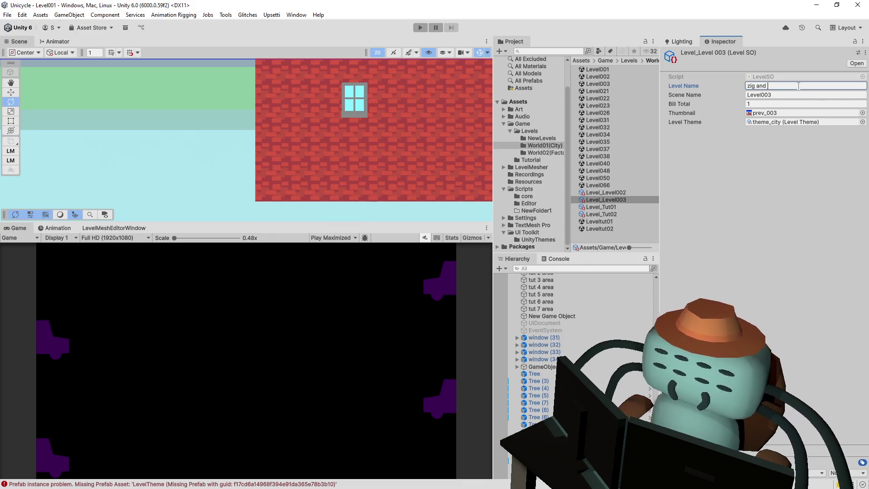
{"action": "key", "text": "BackSpace"}
{"action": "key", "text": "BackSpace"}
{"action": "key", "text": "BackSpace"}
{"action": "type", "text": "Zi"}
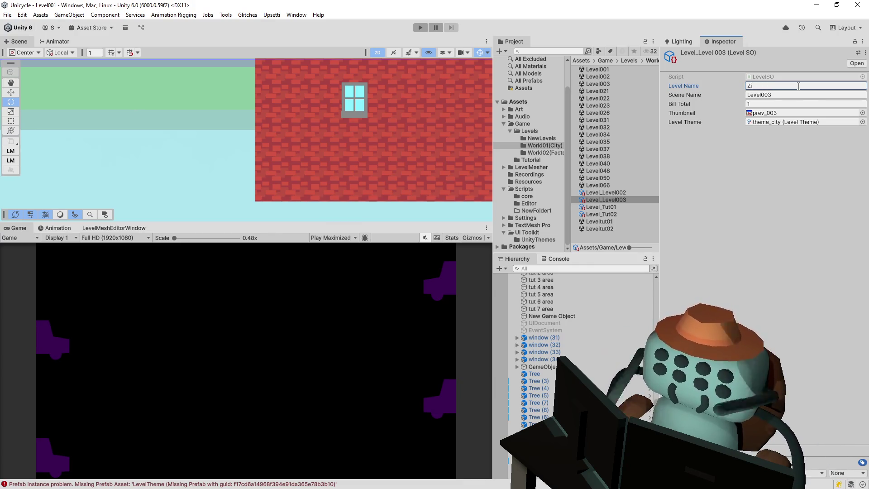
{"action": "type", "text": "g and Zagg"}
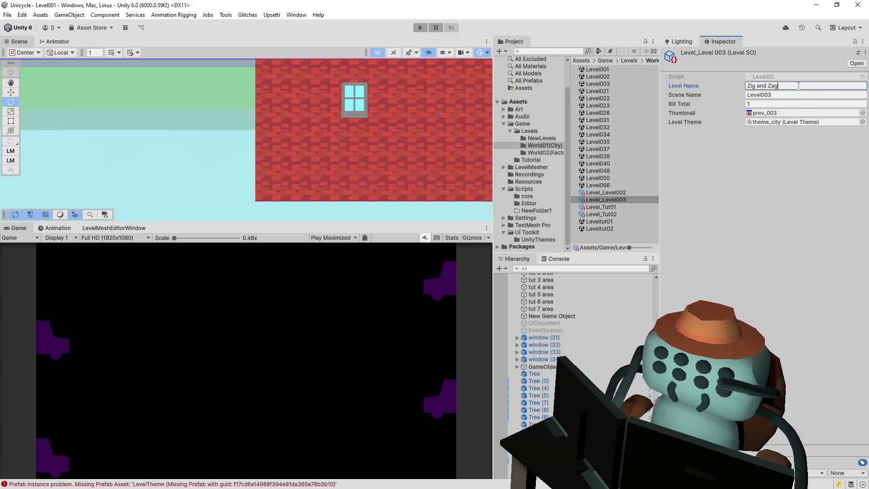
{"action": "key", "text": "BackSpace"}
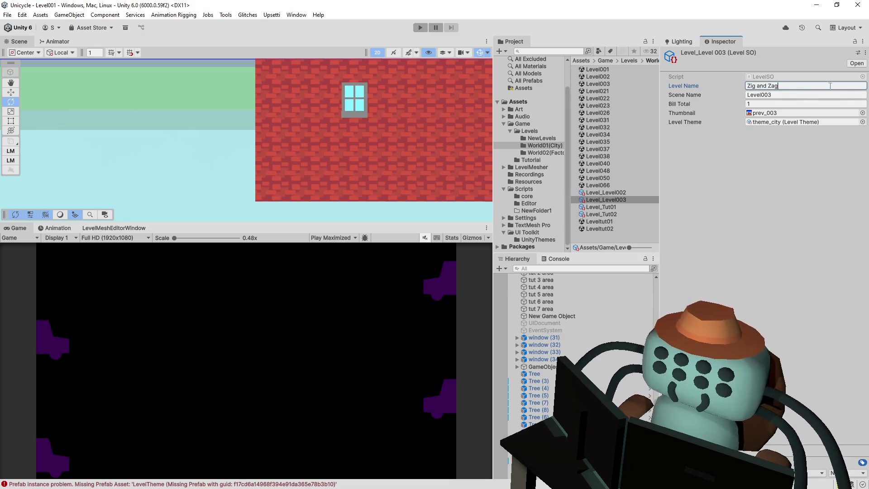
{"action": "left_click", "coordinate": [756, 220]}
{"action": "left_click", "coordinate": [626, 202]}
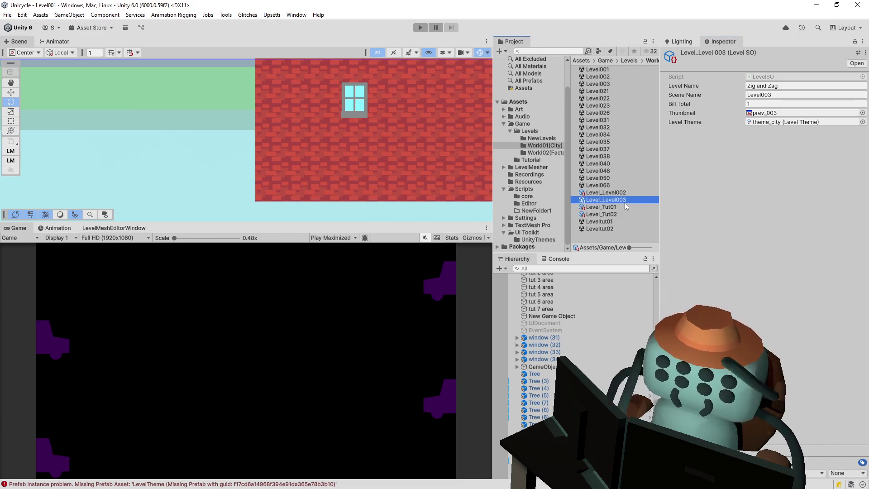
Duplicate Level_Level003 and rename the copy Level_Level021
{"action": "key", "text": "ctrl+d"}
{"action": "left_click_drag", "start_coordinate": [638, 207], "coordinate": [619, 208]}
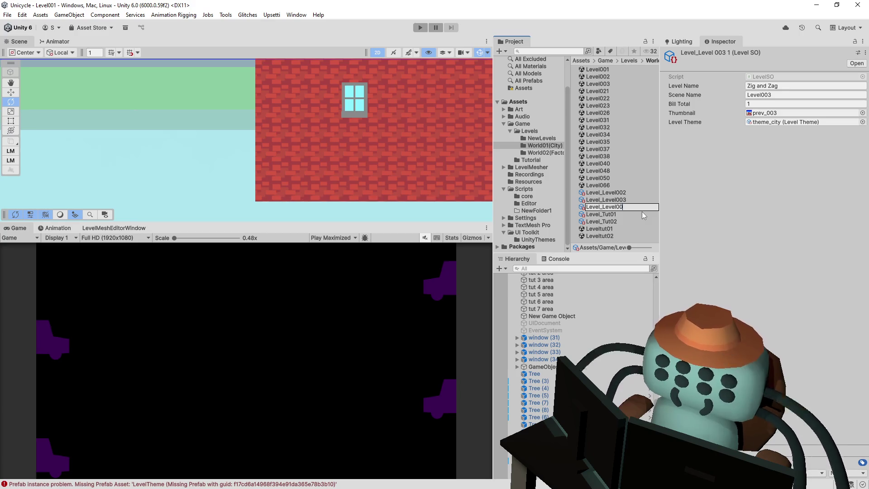
{"action": "type", "text": "21"}
{"action": "key", "text": "Return"}
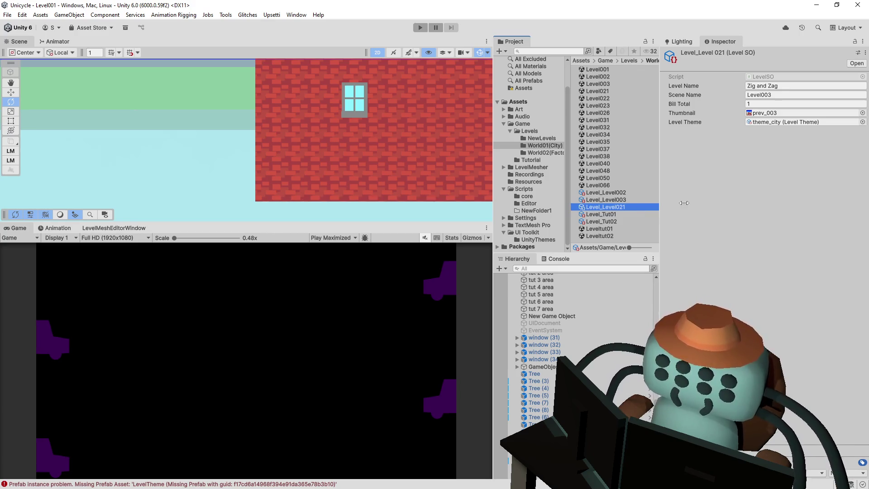
{"action": "left_click", "coordinate": [622, 206]}
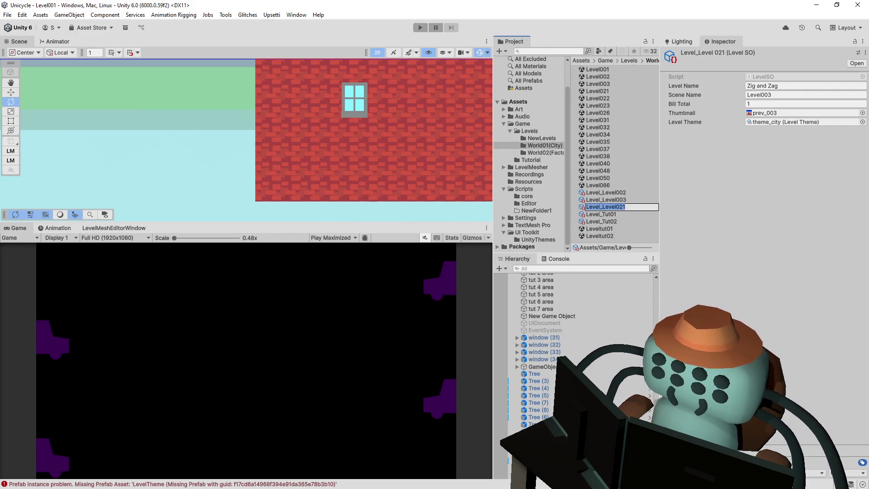
{"action": "key", "text": "Escape"}
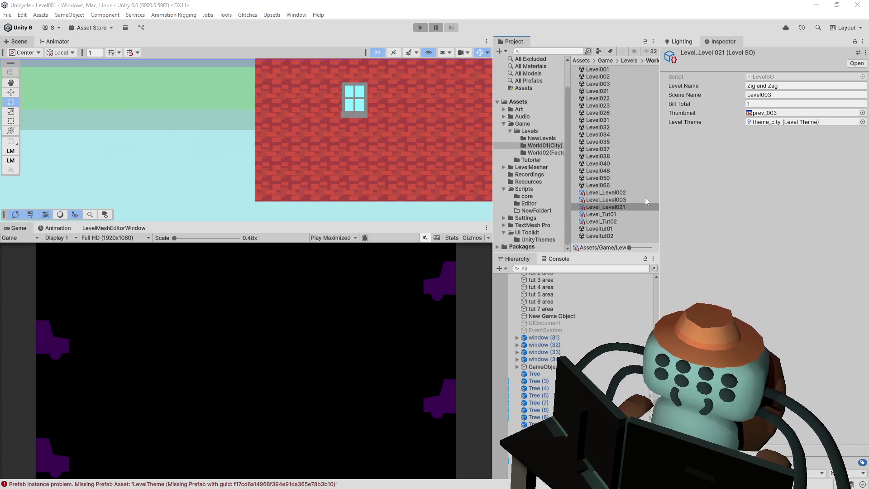
{"action": "left_click", "coordinate": [625, 209]}
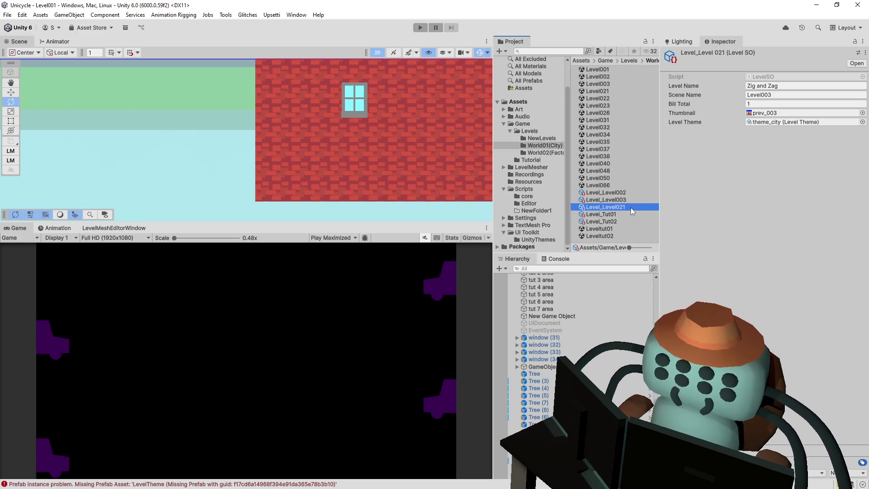
{"action": "left_click", "coordinate": [624, 207]}
{"action": "left_click_drag", "start_coordinate": [626, 206], "coordinate": [604, 206]}
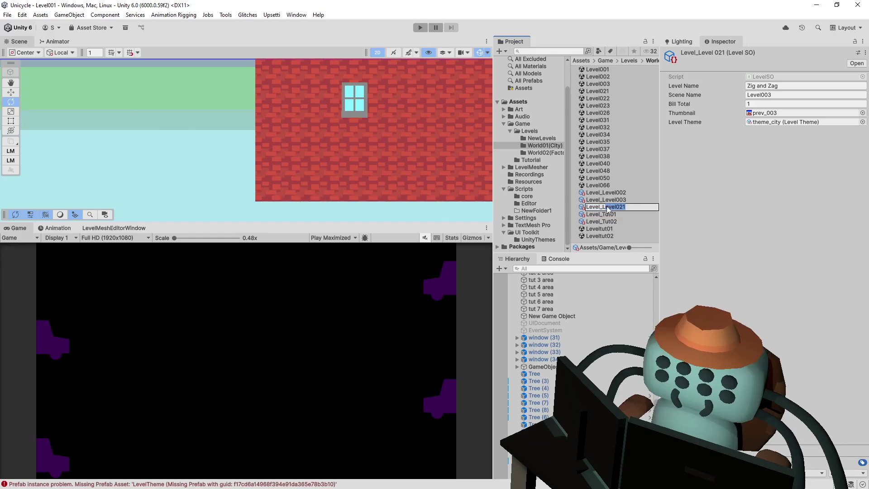
{"action": "left_click", "coordinate": [767, 196]}
Set the scene name to Level021
{"action": "left_click", "coordinate": [788, 94]}
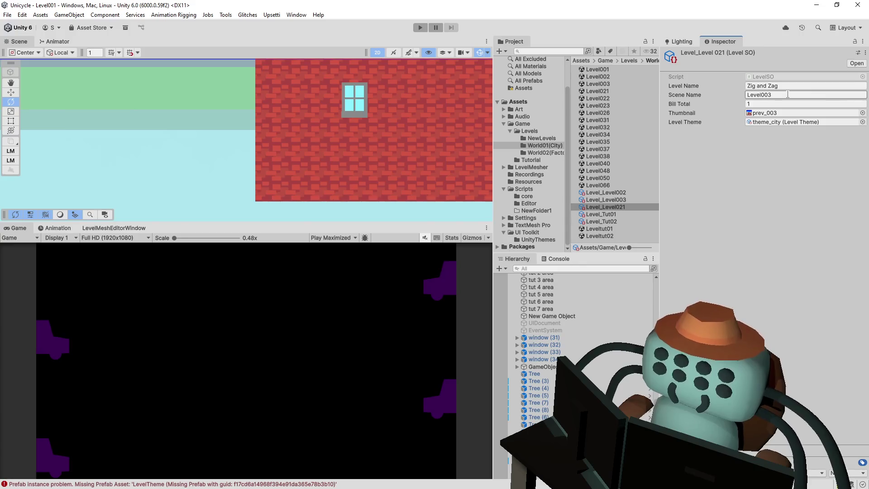
{"action": "key", "text": "ctrl+a"}
{"action": "type", "text": "Level021"}
{"action": "key", "text": "Return"}
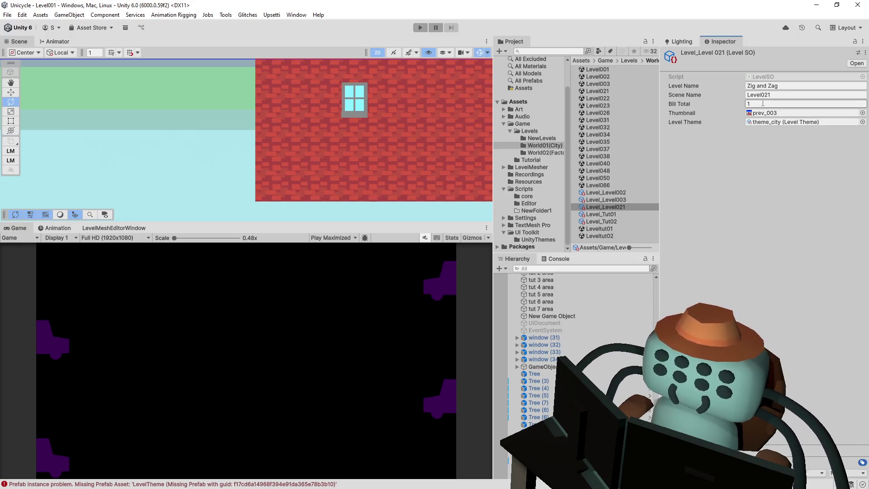
Set the thumbnail to the prev_021 texture
{"action": "left_click", "coordinate": [862, 114]}
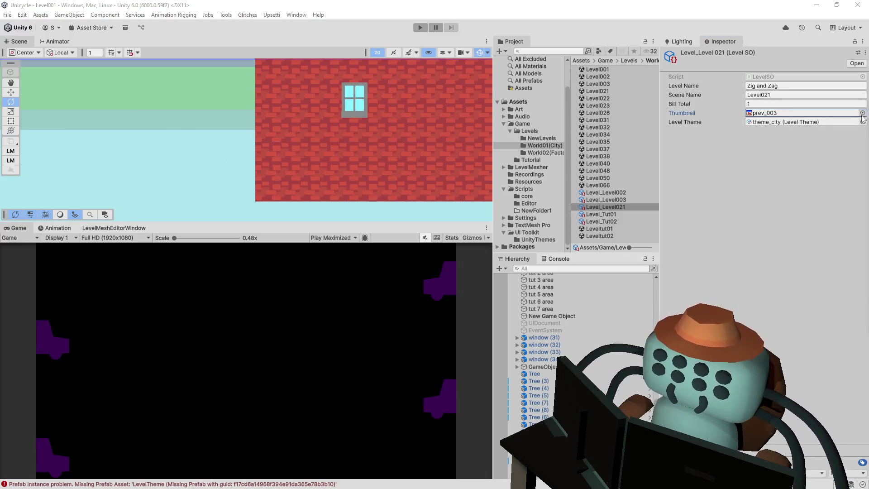
{"action": "type", "text": "021"}
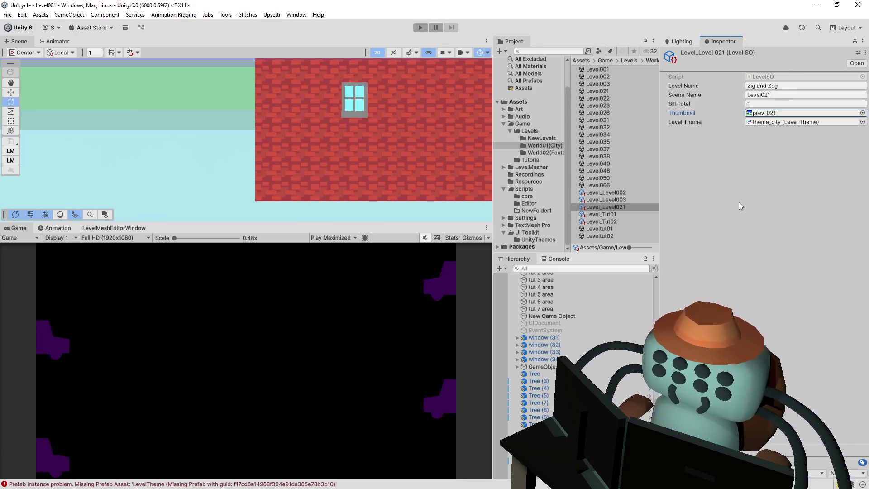
{"action": "left_click", "coordinate": [778, 184]}
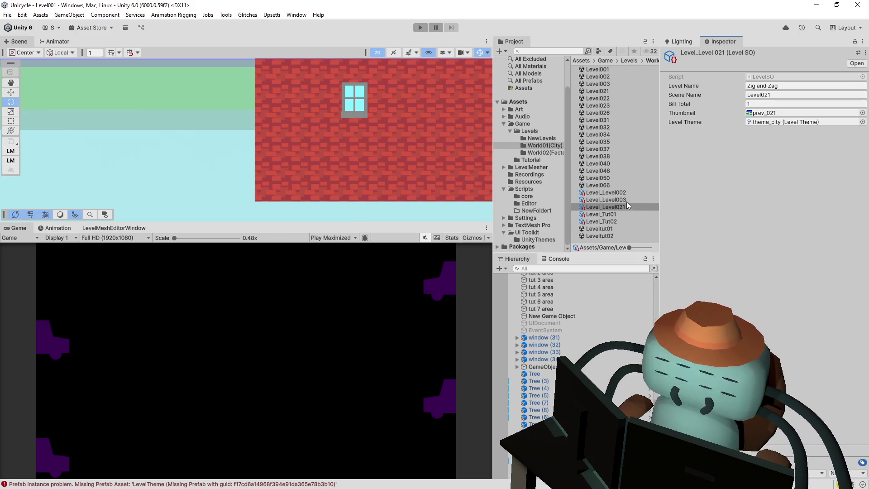
{"action": "left_click", "coordinate": [796, 113]}
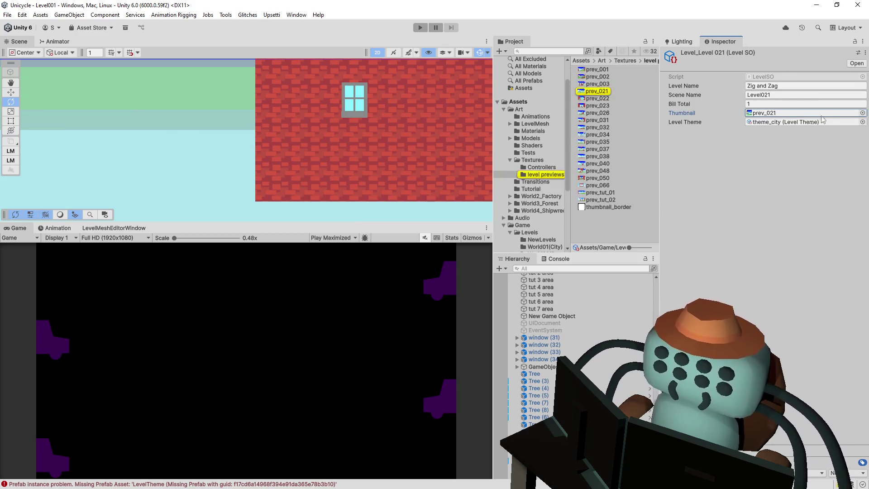
{"action": "left_click", "coordinate": [863, 113]}
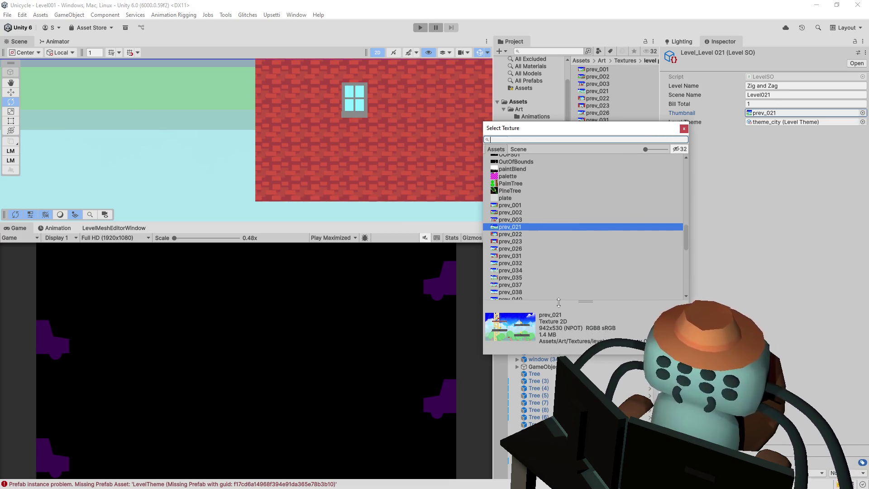
{"action": "left_click", "coordinate": [800, 86]}
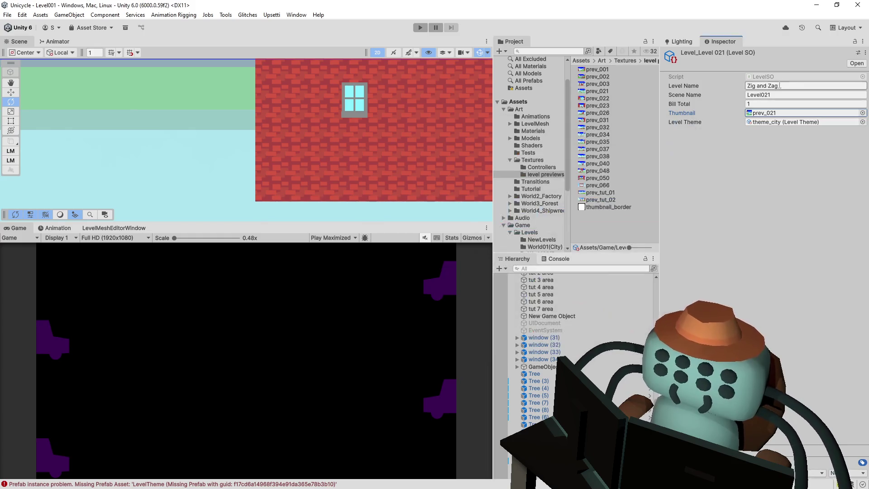
Change Level_Level021's level name from 'Supperb Balance' to 'As All Things Should Be'
{"action": "type", "text": "Su"}
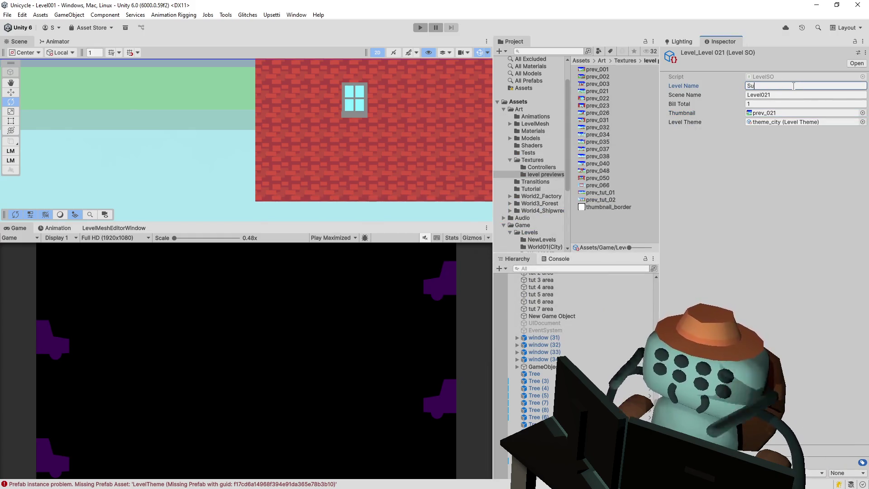
{"action": "type", "text": "pperb "}
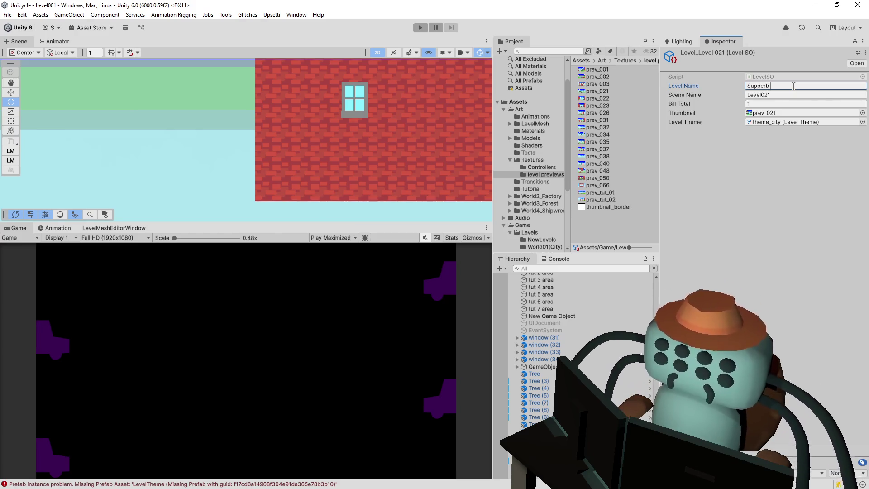
{"action": "type", "text": "Ba"}
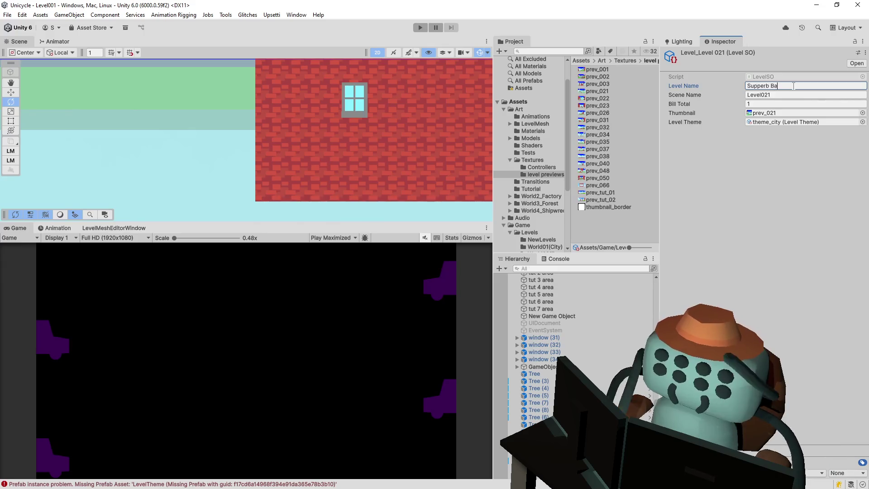
{"action": "type", "text": "lance"}
{"action": "key", "text": "Return"}
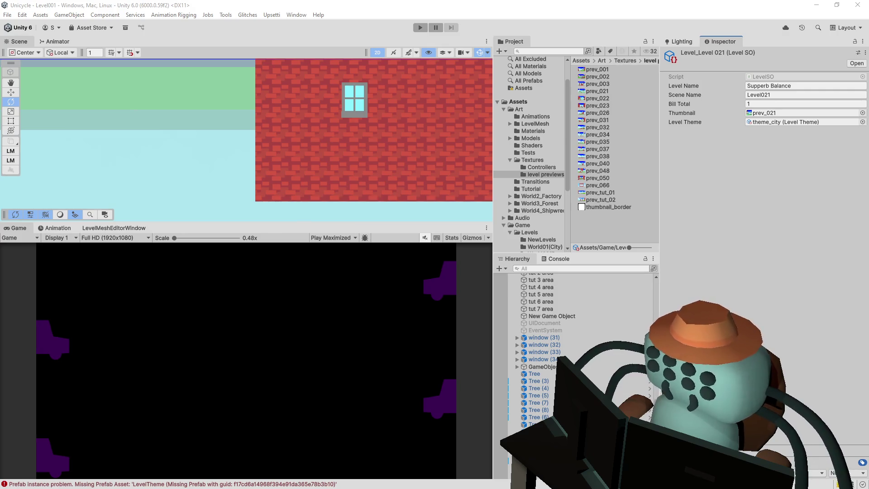
{"action": "left_click", "coordinate": [806, 87]}
{"action": "type", "text": "As "}
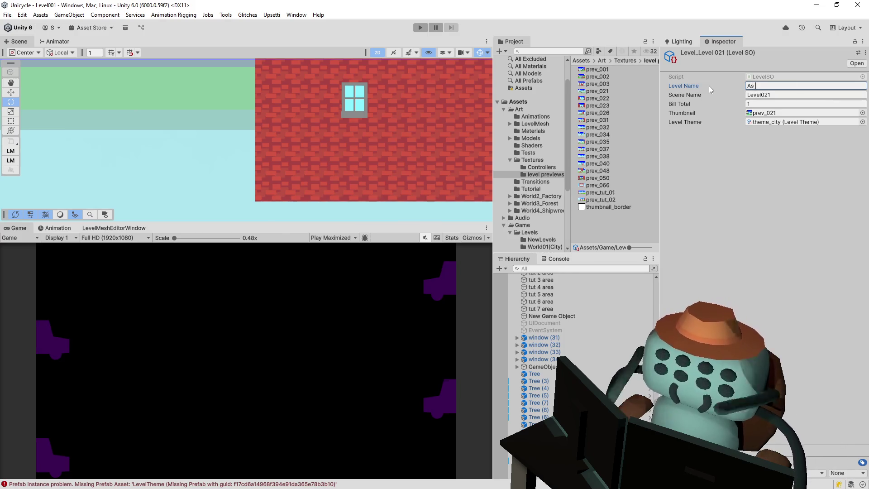
{"action": "type", "text": "A"}
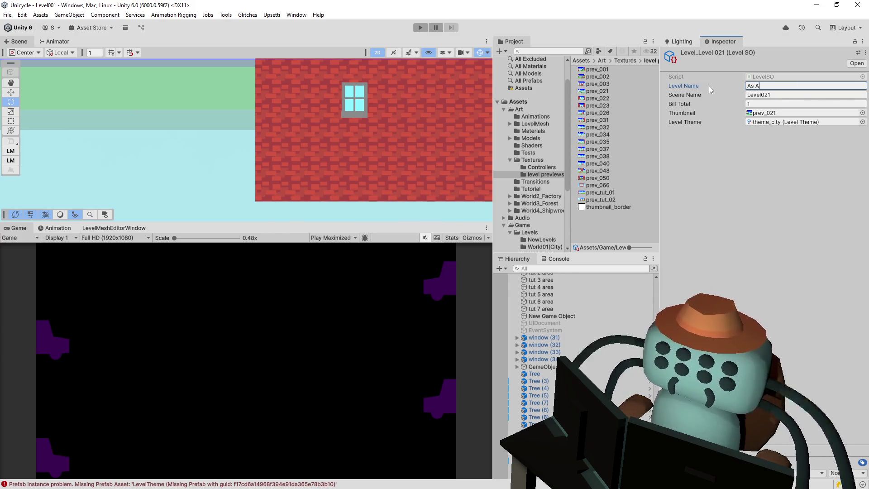
{"action": "type", "text": "ll Things SHoul"}
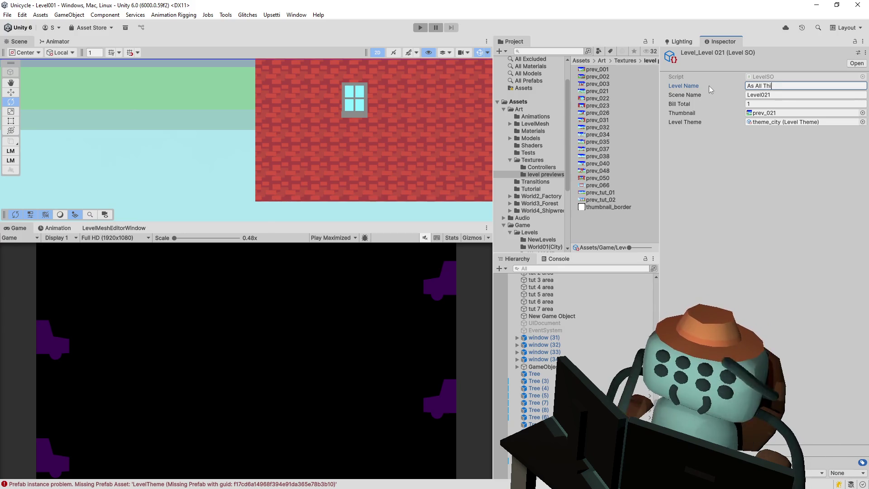
{"action": "key", "text": "BackSpace"}
{"action": "key", "text": "BackSpace"}
{"action": "key", "text": "BackSpace"}
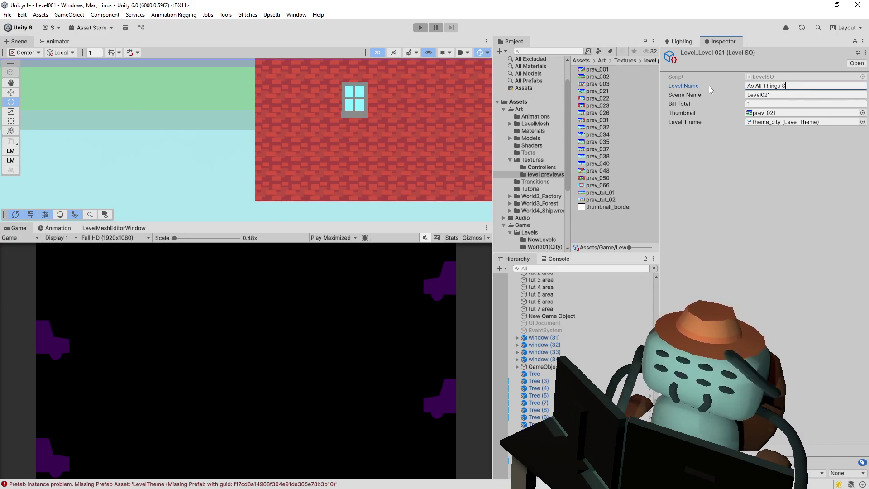
{"action": "type", "text": "hould Be"}
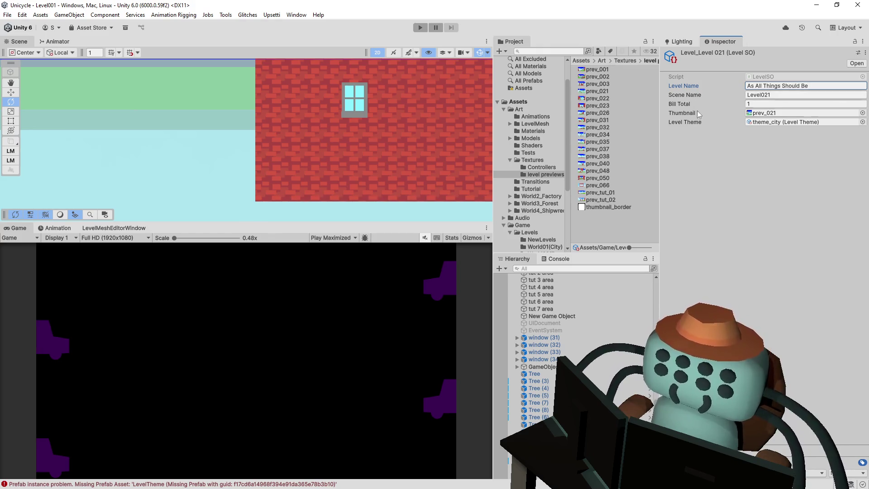
{"action": "left_click", "coordinate": [829, 149]}
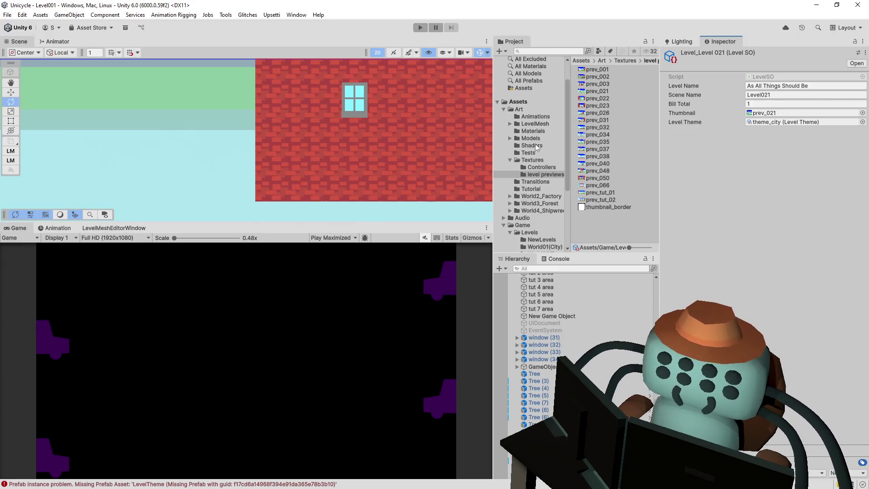
{"action": "left_click", "coordinate": [529, 231]}
In the World01(City) folder, duplicate Level_Level021 and rename the copy Level_Level022
{"action": "left_click", "coordinate": [538, 246]}
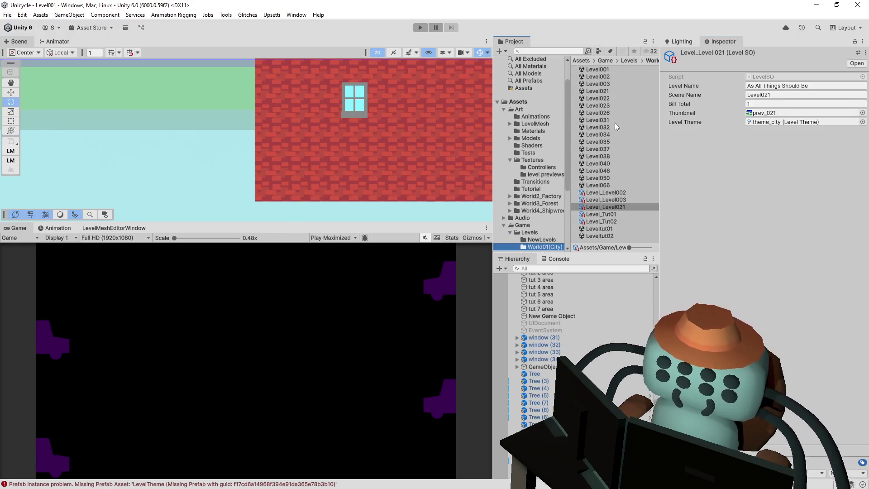
{"action": "left_click", "coordinate": [623, 205]}
{"action": "key", "text": "ctrl+d"}
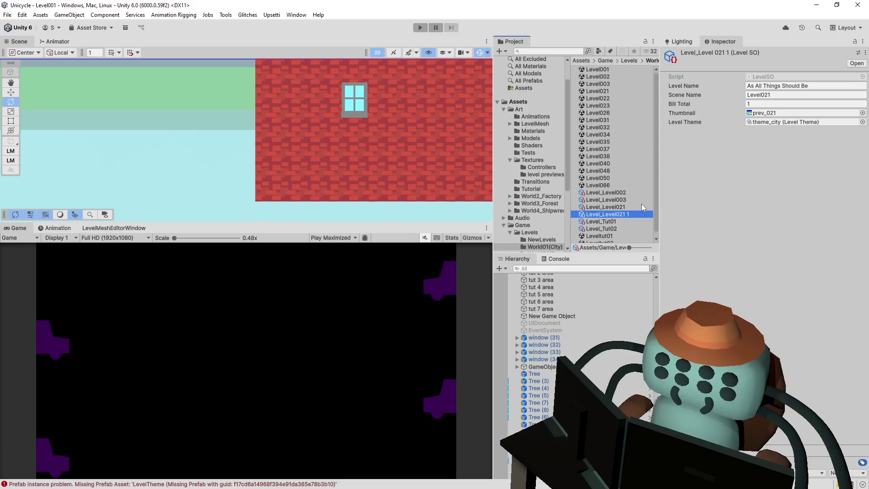
{"action": "left_click", "coordinate": [629, 213]}
{"action": "type", "text": "Level_Level022"}
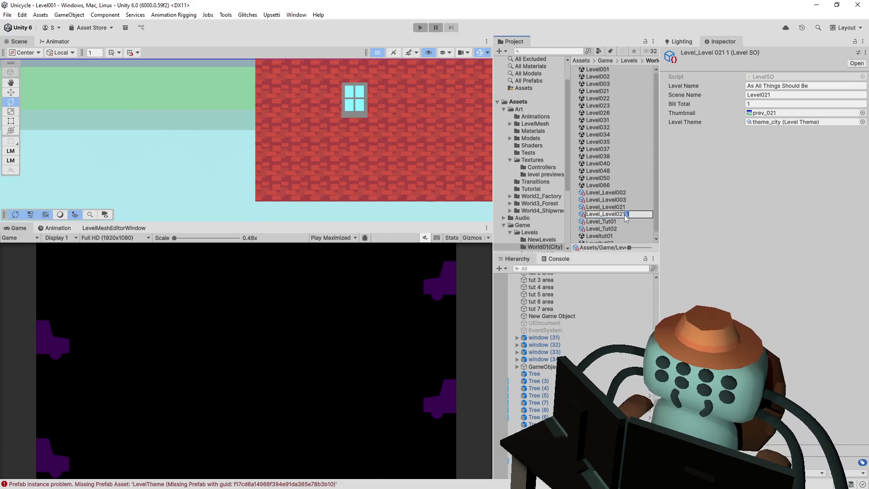
{"action": "left_click_drag", "start_coordinate": [631, 215], "coordinate": [605, 218]}
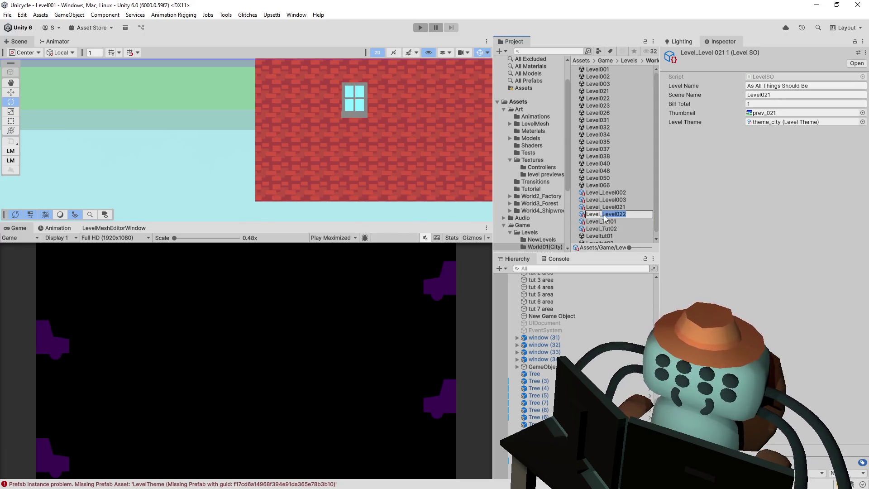
{"action": "key", "text": "ctrl+c"}
Set scene name Level022, thumbnail prev_022 and level name 'Pinball 1'
{"action": "double_click", "coordinate": [806, 95]}
{"action": "key", "text": "ctrl+v"}
{"action": "key", "text": "Return"}
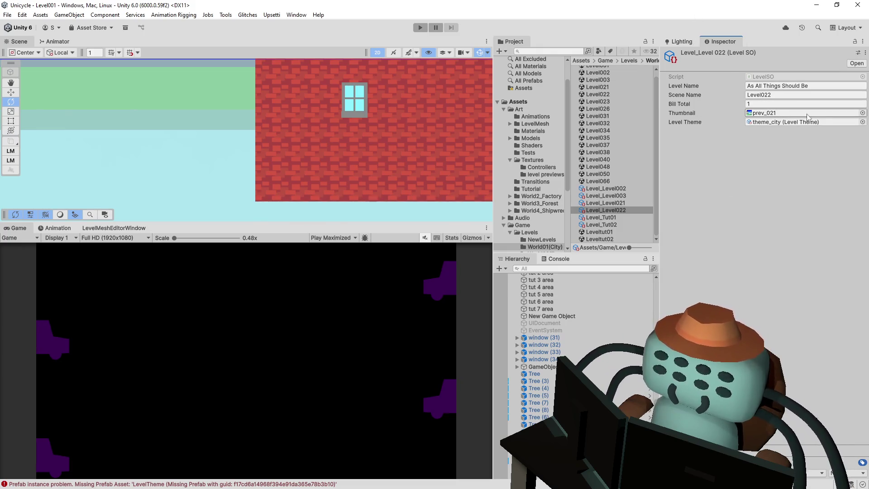
{"action": "left_click", "coordinate": [863, 114]}
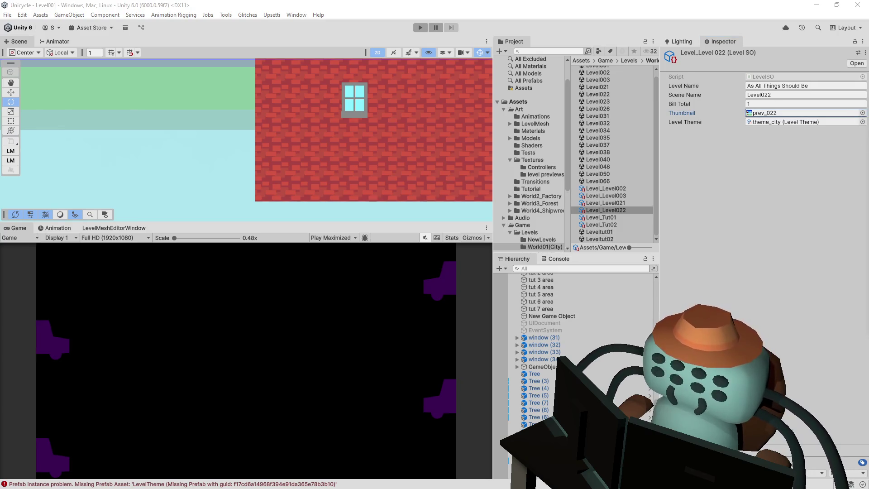
{"action": "left_click", "coordinate": [770, 85]}
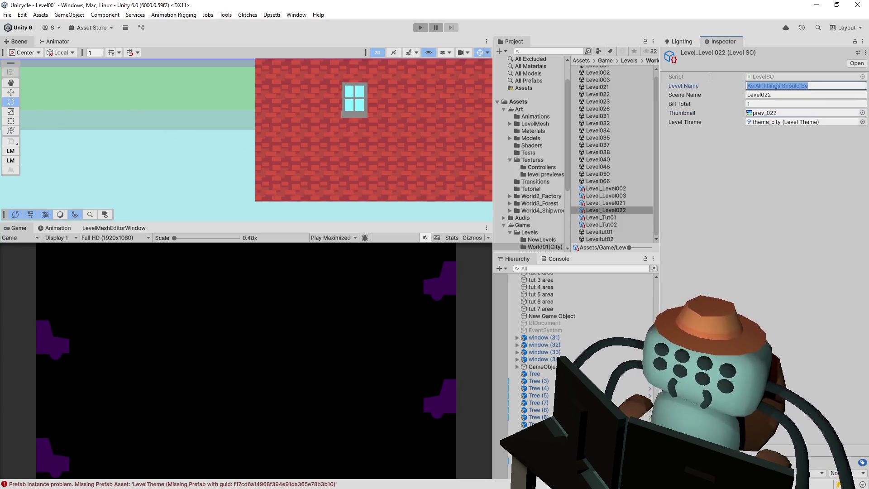
{"action": "type", "text": "Pin"}
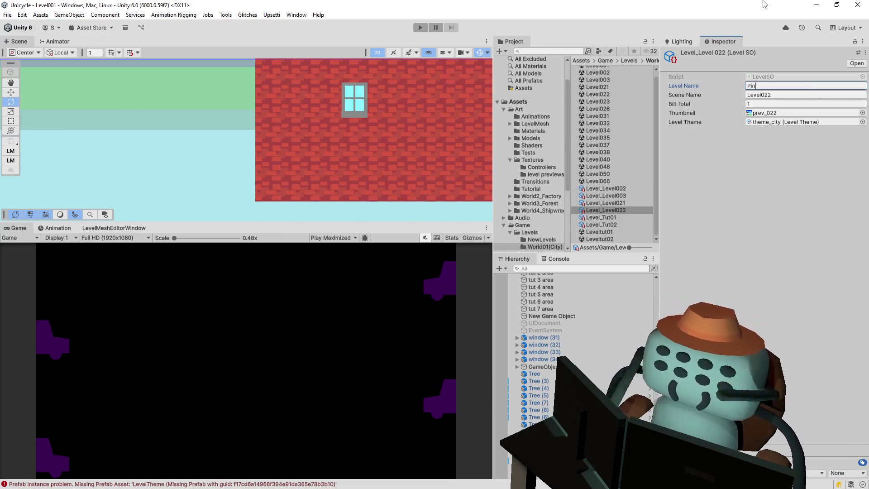
{"action": "type", "text": "ball 1"}
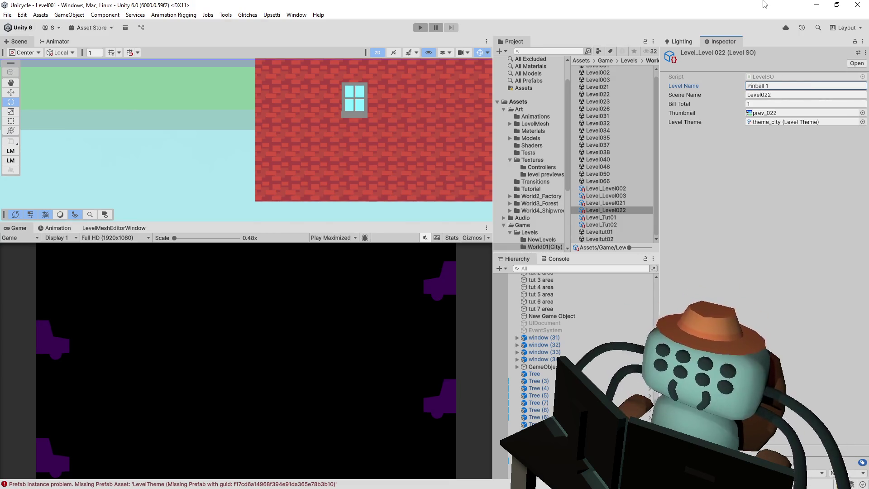
{"action": "left_click", "coordinate": [767, 178]}
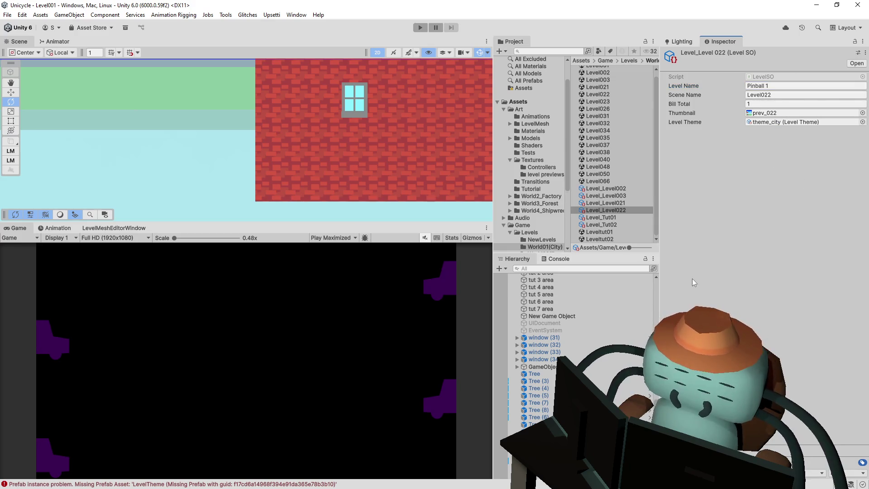
{"action": "left_click", "coordinate": [624, 209]}
Duplicate Level_Level022 and rename the copy Level_Level023
{"action": "key", "text": "ctrl+d"}
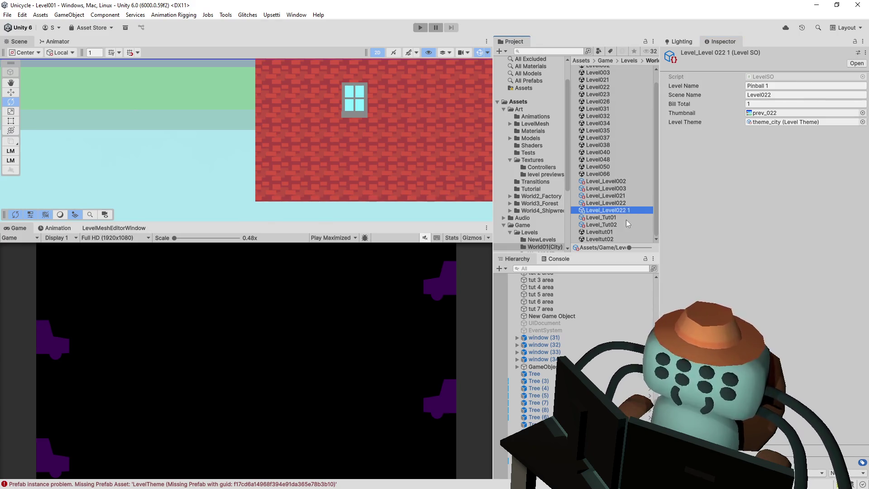
{"action": "left_click", "coordinate": [635, 209]}
{"action": "type", "text": "Level_Level023"}
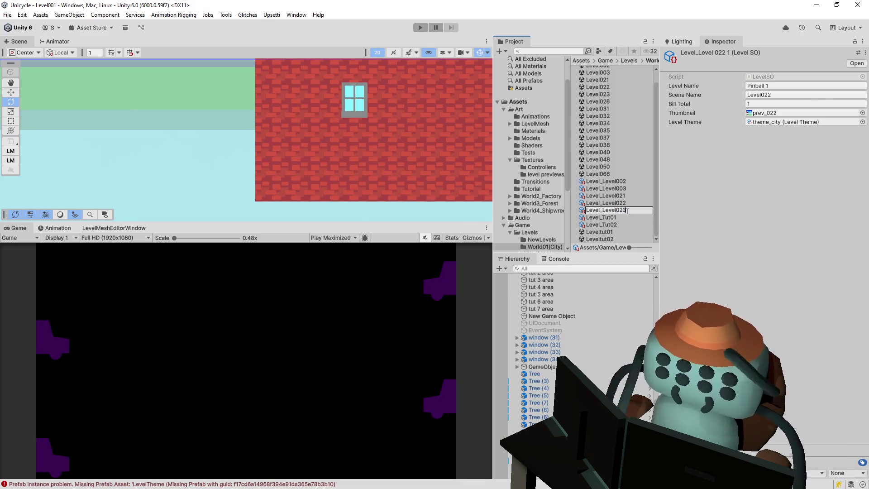
{"action": "key", "text": "Return"}
{"action": "left_click", "coordinate": [628, 211]}
{"action": "left_click_drag", "start_coordinate": [628, 211], "coordinate": [610, 210]}
Set scene name Level023, thumbnail prev_023 and level name 'Pinball 2'
{"action": "left_click", "coordinate": [765, 95]}
{"action": "type", "text": "Level023"}
{"action": "left_click", "coordinate": [862, 112]}
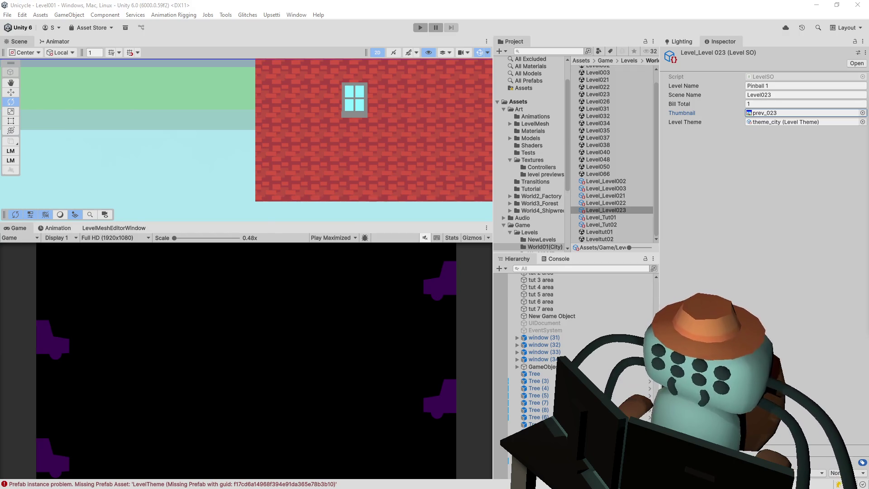
{"action": "left_click", "coordinate": [804, 86]}
{"action": "key", "text": "BackSpace"}
{"action": "key", "text": "BackSpace"}
{"action": "type", "text": "2"}
{"action": "key", "text": "Left"}
{"action": "left_click", "coordinate": [782, 105]}
{"action": "left_click", "coordinate": [788, 174]}
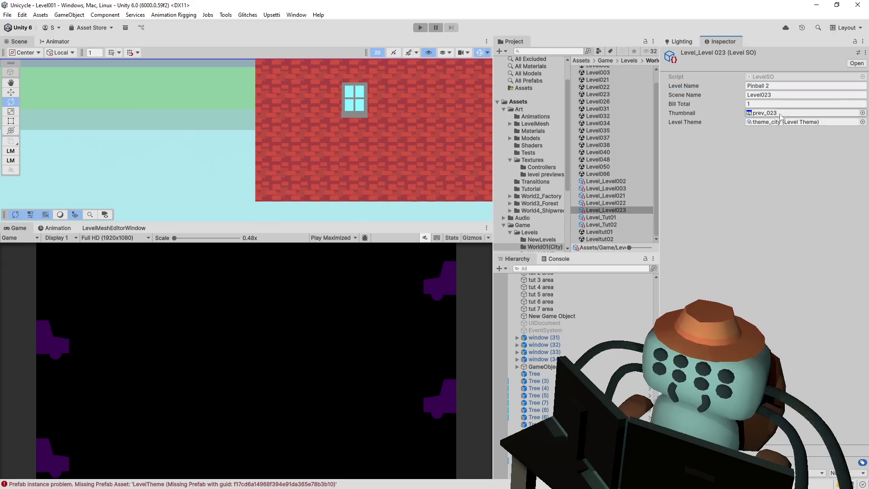
Duplicate Level_Level023 and start renaming the copy's level number
{"action": "left_click", "coordinate": [613, 209]}
{"action": "key", "text": "ctrl+d"}
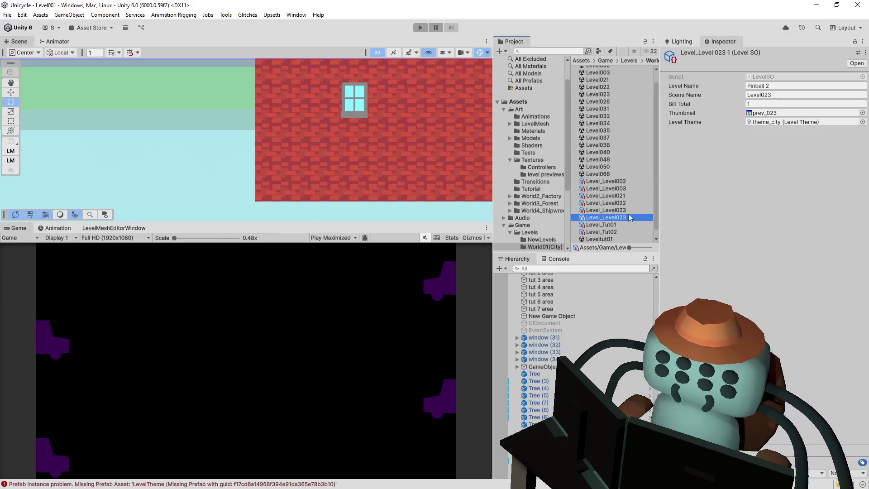
{"action": "key", "text": "F2"}
{"action": "key", "text": "End"}
{"action": "key", "text": "shift+Left"}
{"action": "key", "text": "shift+Left"}
{"action": "key", "text": "shift+Left"}
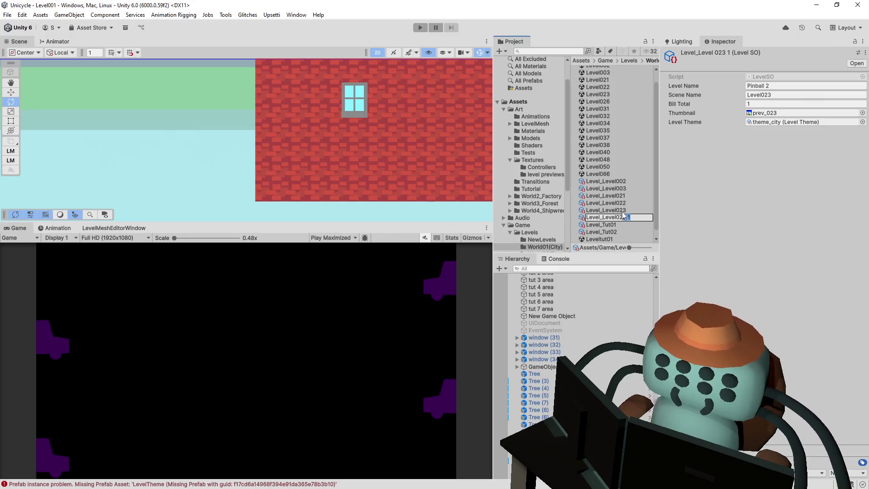
Name the copy Level_Level026, with scene name Level026 and thumbnail prev_026
{"action": "type", "text": "6"}
{"action": "key", "text": "Return"}
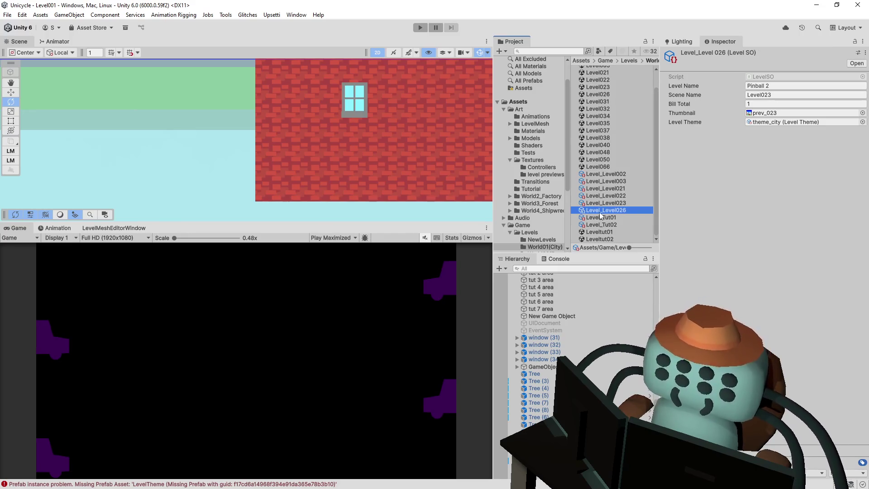
{"action": "left_click", "coordinate": [624, 211]}
{"action": "double_click", "coordinate": [617, 211]}
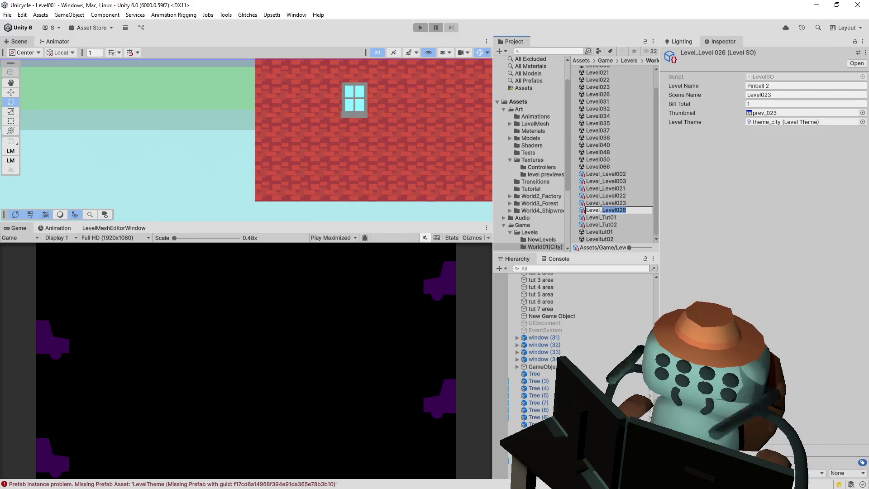
{"action": "key", "text": "ctrl+c"}
{"action": "double_click", "coordinate": [787, 94]}
{"action": "key", "text": "ctrl+v"}
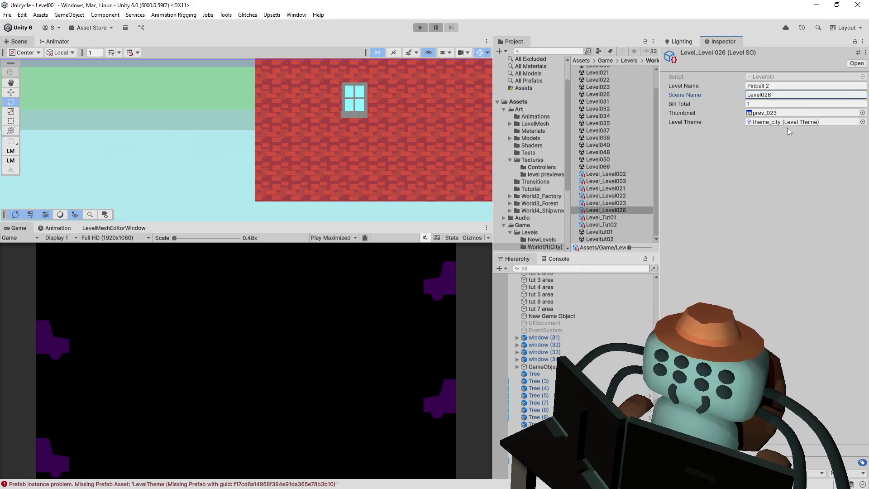
{"action": "left_click", "coordinate": [861, 113]}
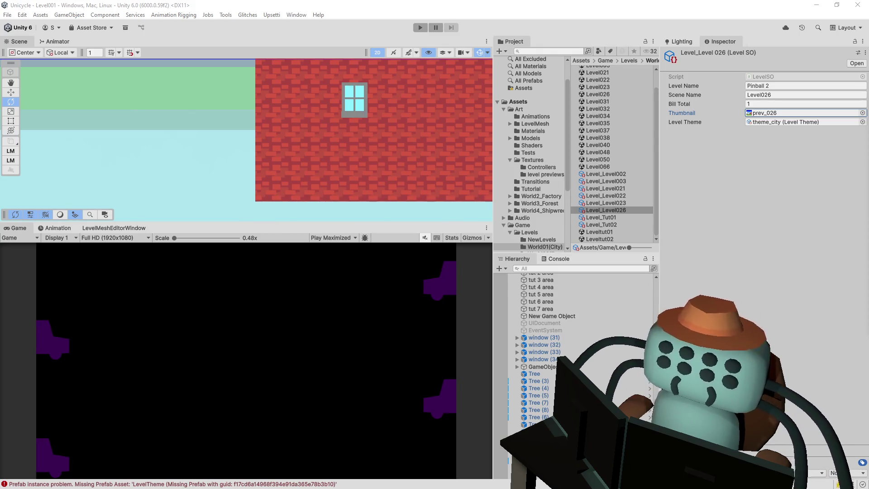
Draft the level name as a mixed-number fraction followed by 'Pipes'
{"action": "left_click", "coordinate": [780, 84]}
{"action": "type", "text": "One"}
{"action": "key", "text": "BackSpace"}
{"action": "key", "text": "BackSpace"}
{"action": "type", "text": "1.5"}
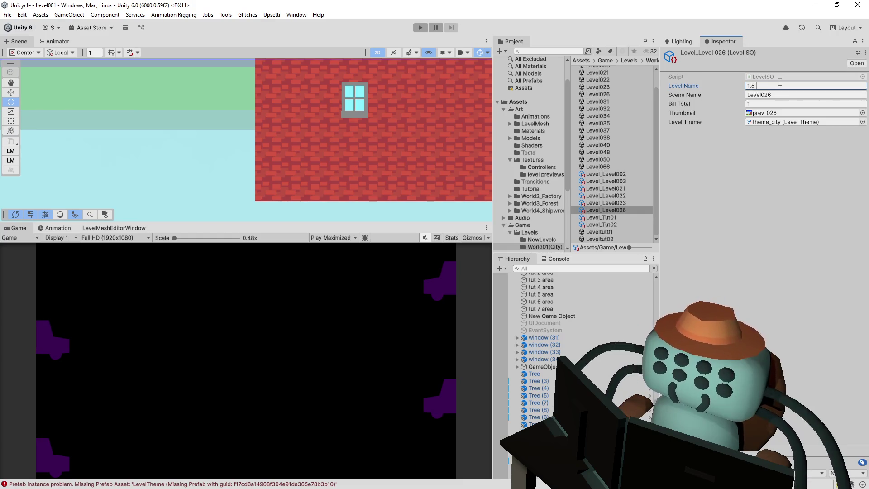
{"action": "type", "text": " Pipes"}
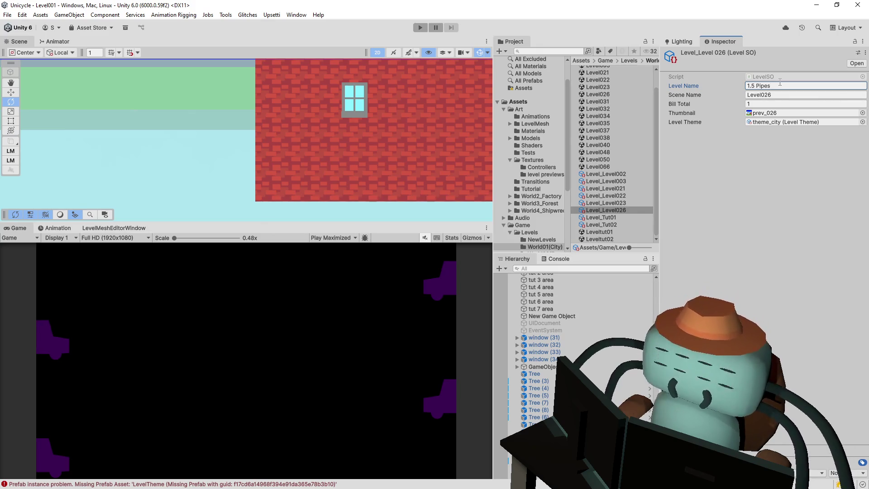
{"action": "left_click", "coordinate": [758, 87]}
{"action": "key", "text": "Home"}
{"action": "type", "text": "1 1"}
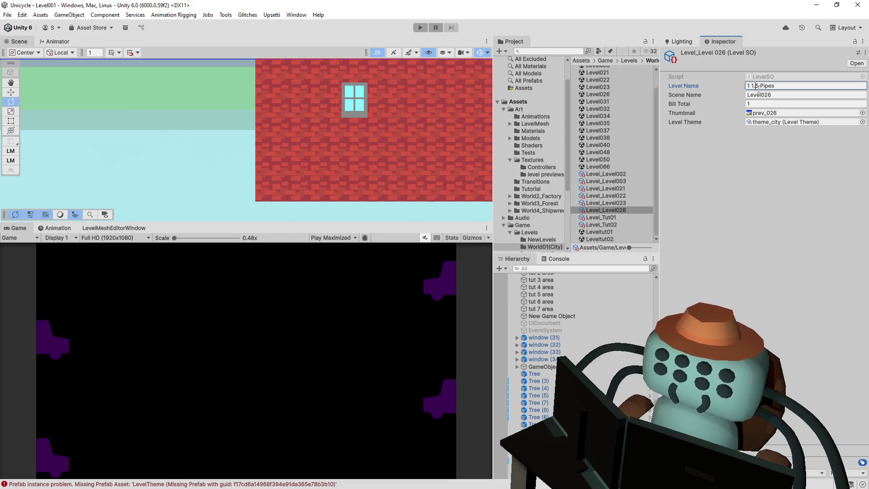
{"action": "type", "text": "/"}
{"action": "key", "text": "Delete"}
{"action": "type", "text": "2"}
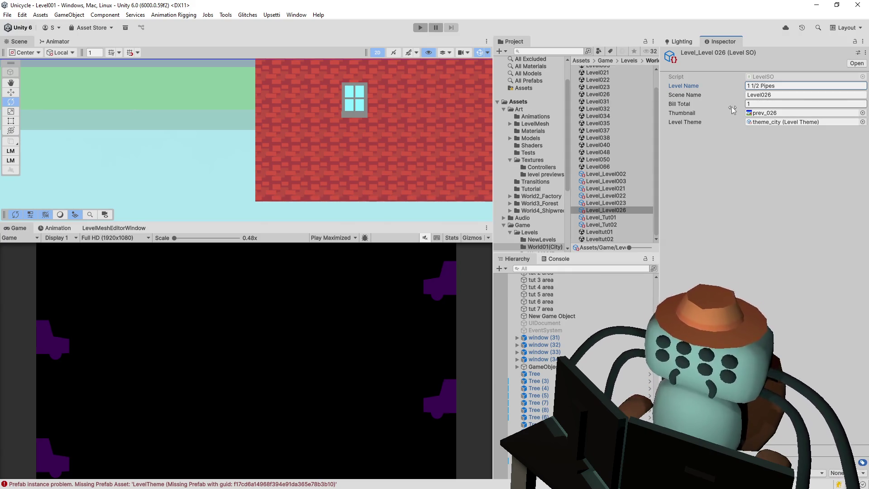
Correct the level name to '3/4 Pipes', then duplicate Level_Level026
{"action": "left_click", "coordinate": [753, 95]}
{"action": "left_click", "coordinate": [754, 86]}
{"action": "key", "text": "BackSpace"}
{"action": "key", "text": "BackSpace"}
{"action": "key", "text": "BackSpace"}
{"action": "type", "text": "3"}
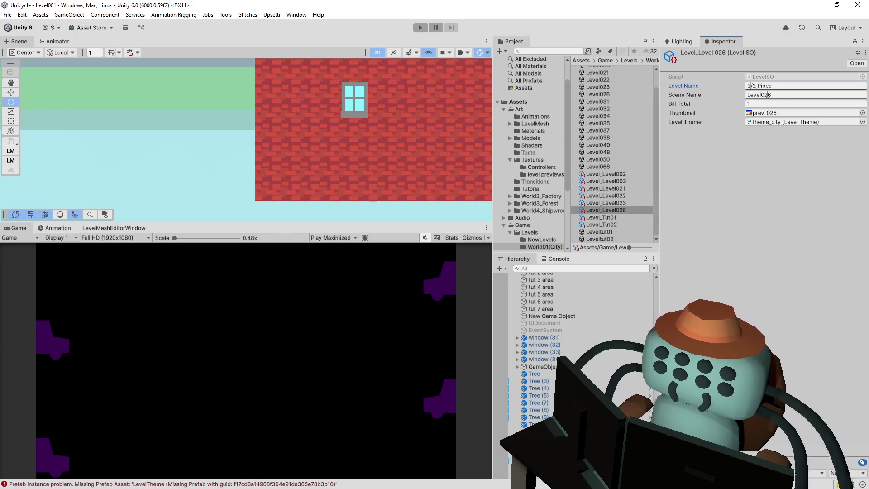
{"action": "key", "text": "Return"}
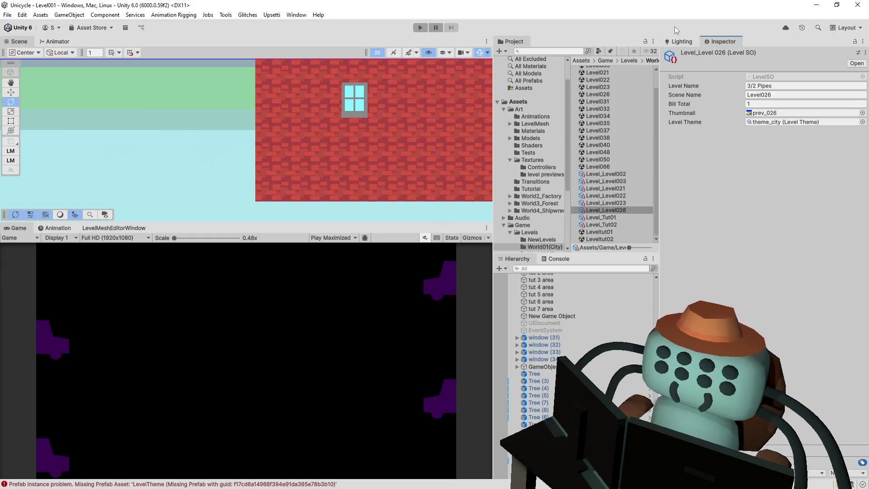
{"action": "left_click", "coordinate": [770, 86]}
{"action": "type", "text": "4"}
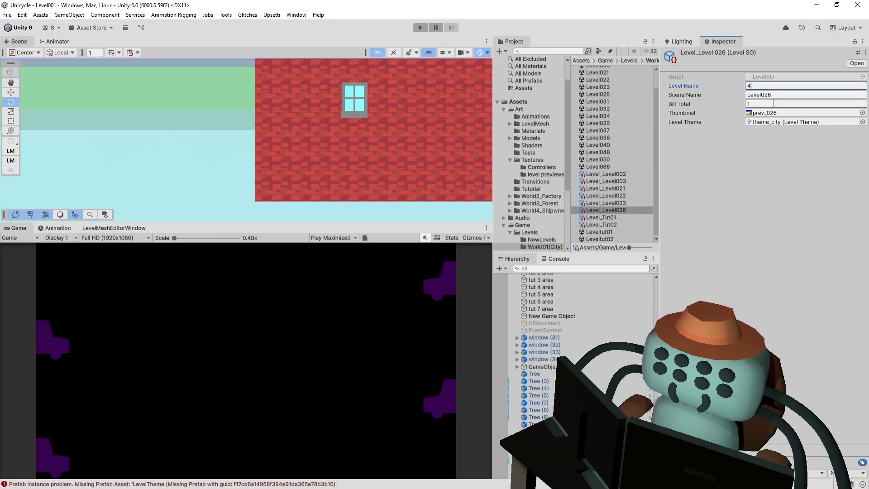
{"action": "key", "text": "ctrl+z"}
{"action": "key", "text": "Right"}
{"action": "key", "text": "Right"}
{"action": "key", "text": "BackSpace"}
{"action": "type", "text": "4"}
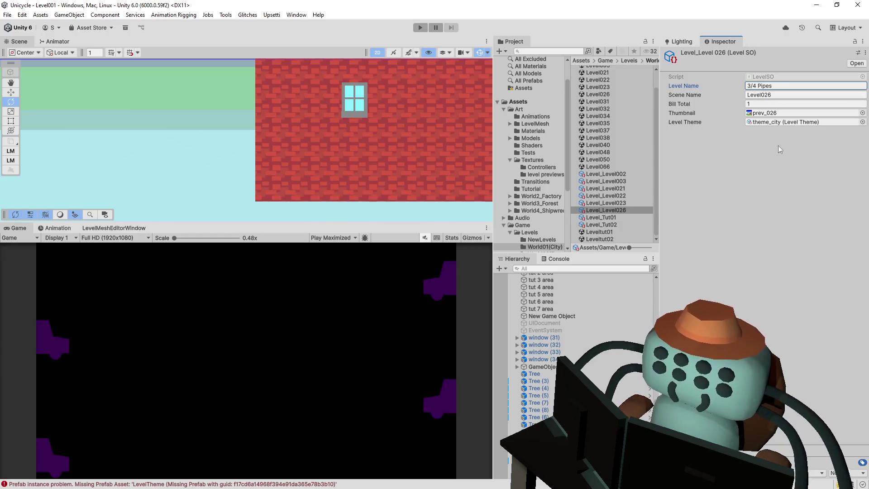
{"action": "left_click", "coordinate": [626, 208]}
{"action": "key", "text": "ctrl+d"}
Rename the new copy Level_Level031
{"action": "key", "text": "F2"}
{"action": "left_click", "coordinate": [621, 218]}
{"action": "key", "text": "BackSpace"}
{"action": "key", "text": "BackSpace"}
{"action": "key", "text": "BackSpace"}
{"action": "type", "text": "31"}
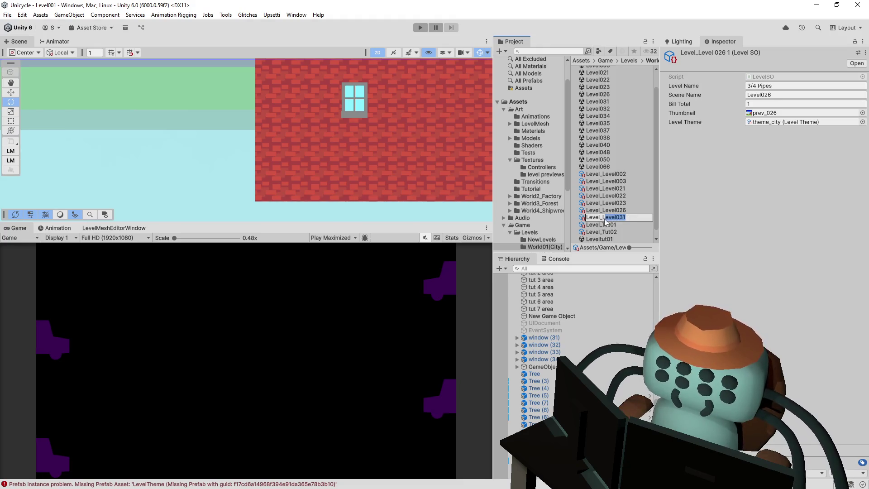
{"action": "key", "text": "Return"}
Set scene name Level031, thumbnail prev_031 and level name 'Thread the Needle'
{"action": "left_click", "coordinate": [783, 85]}
{"action": "key", "text": "Tab"}
{"action": "type", "text": "Level031"}
{"action": "left_click", "coordinate": [797, 112]}
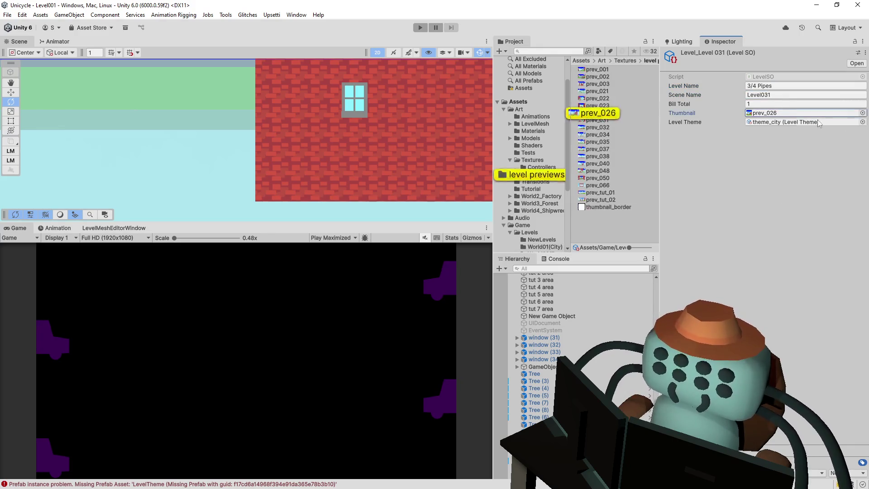
{"action": "key", "text": "Down"}
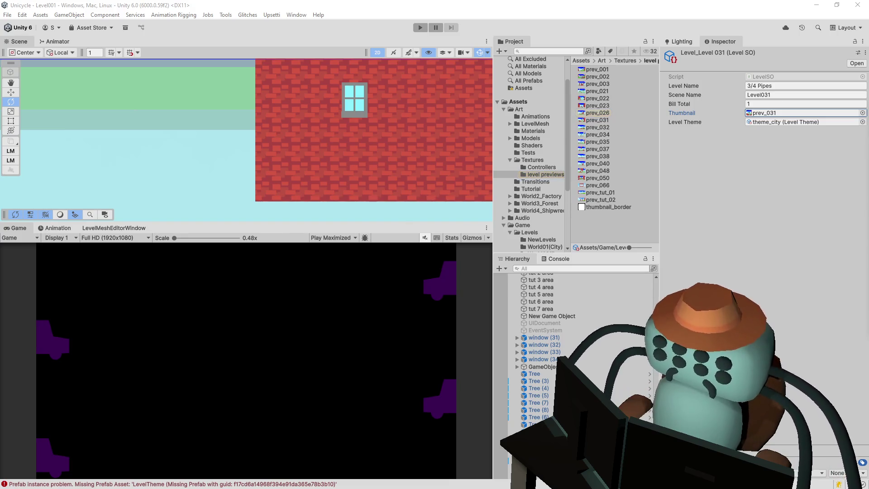
{"action": "left_click", "coordinate": [786, 87]}
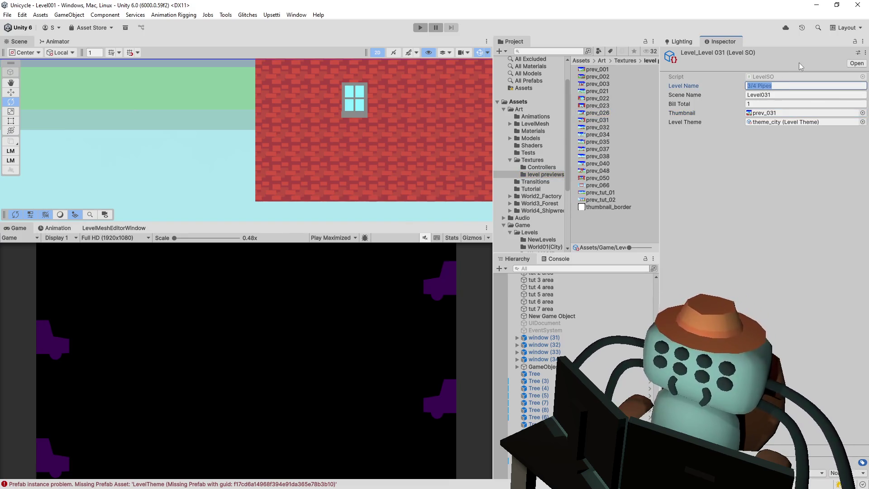
{"action": "type", "text": "Thread "}
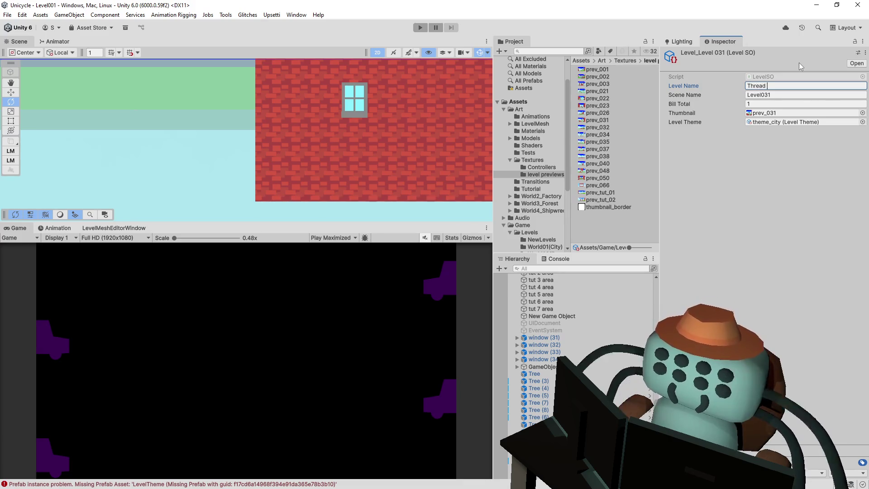
{"action": "type", "text": "the Needle"}
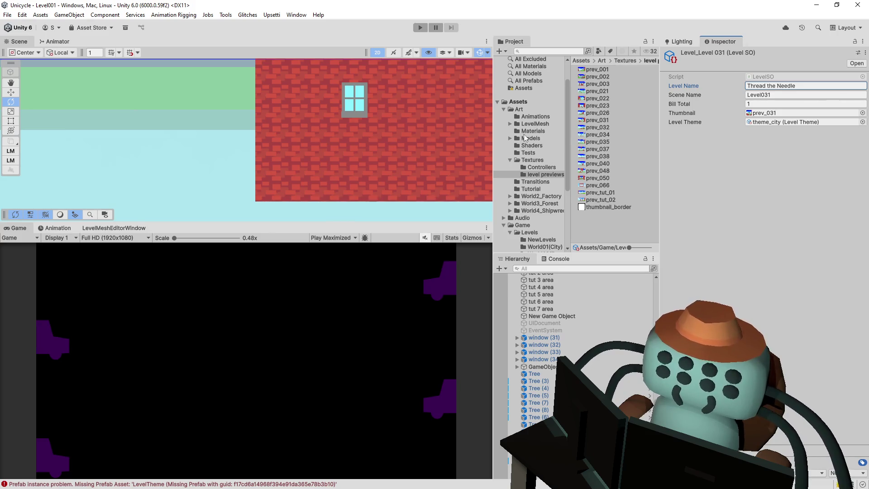
{"action": "left_click", "coordinate": [540, 247]}
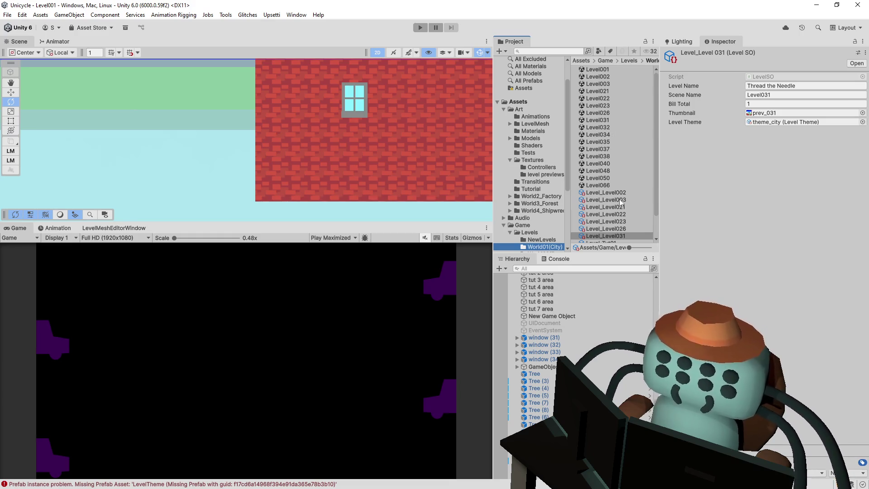
{"action": "scroll", "coordinate": [625, 226], "scroll_direction": "down", "scroll_amount": 3}
Duplicate Level_Level031 as Level_Level032 with scene name Level032 and thumbnail prev_032
{"action": "left_click", "coordinate": [627, 208]}
{"action": "key", "text": "ctrl+d"}
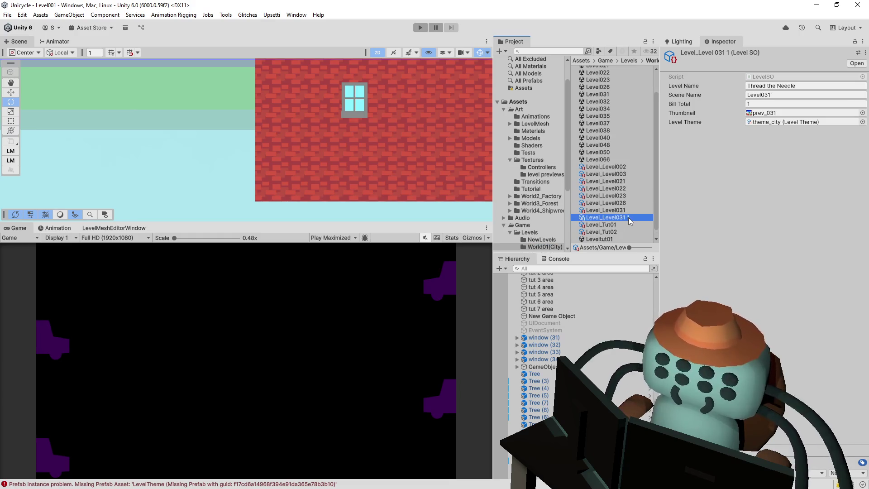
{"action": "left_click", "coordinate": [631, 219]}
{"action": "type", "text": "2"}
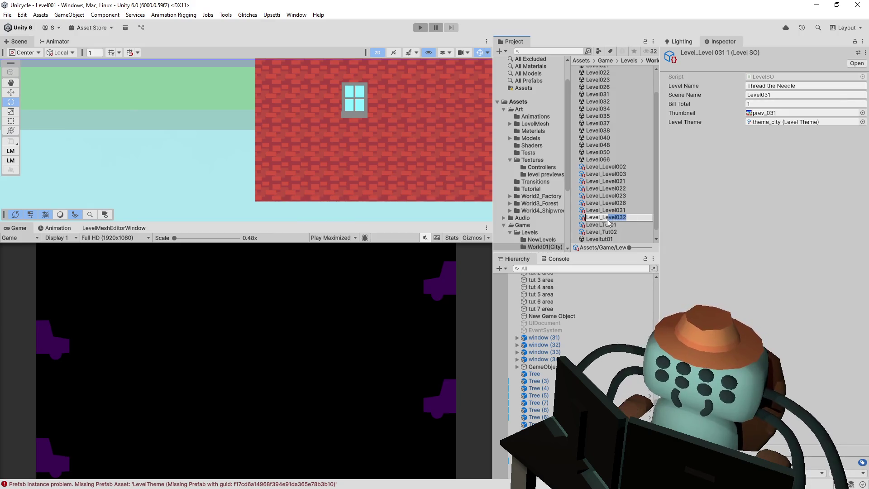
{"action": "key", "text": "ctrl+c"}
{"action": "double_click", "coordinate": [806, 95]}
{"action": "key", "text": "ctrl+v"}
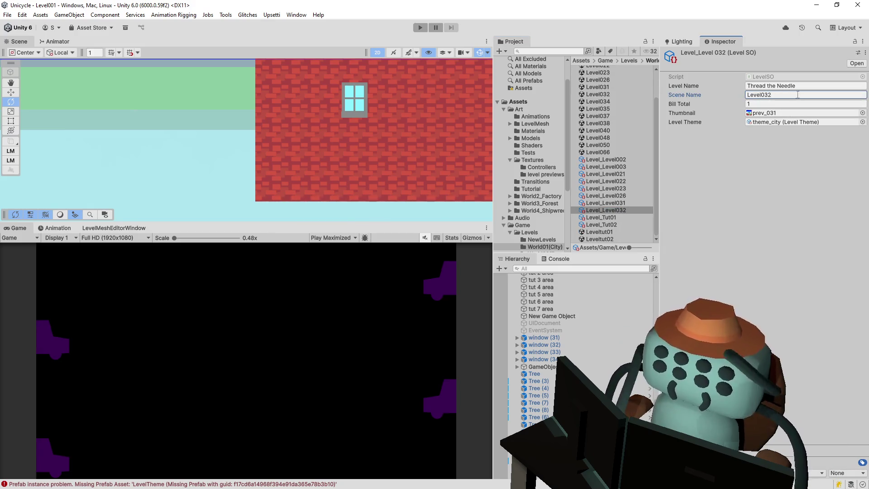
{"action": "left_click", "coordinate": [854, 113]}
{"action": "key", "text": "Right"}
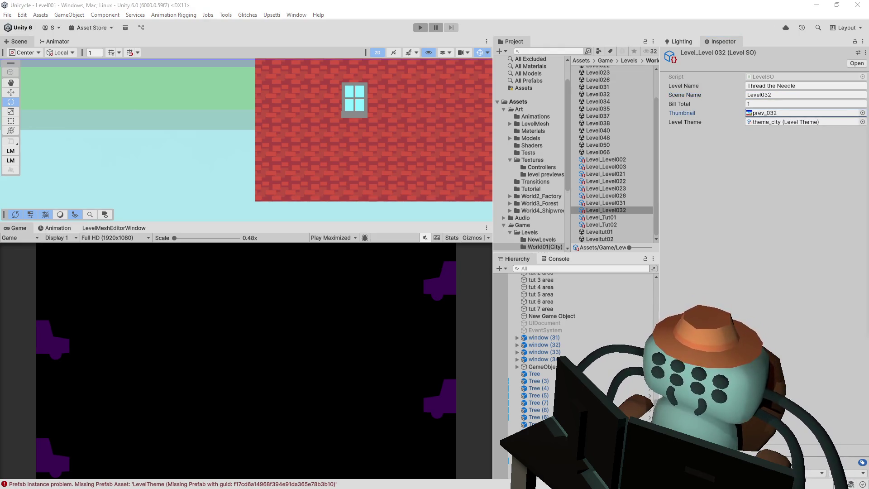
Set the level name to 'Chimney Stacks', then duplicate Level_Level032
{"action": "left_click", "coordinate": [770, 85]}
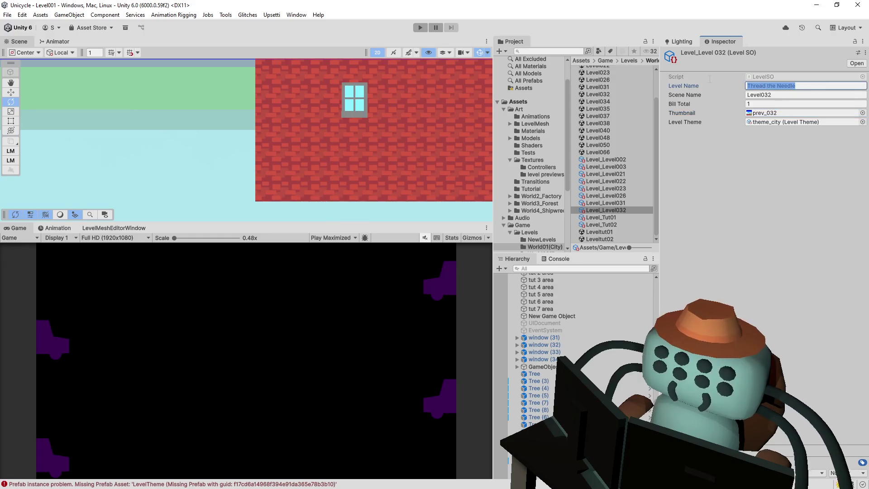
{"action": "type", "text": "Chu"}
{"action": "key", "text": "BackSpace"}
{"action": "type", "text": "imney Stacks"}
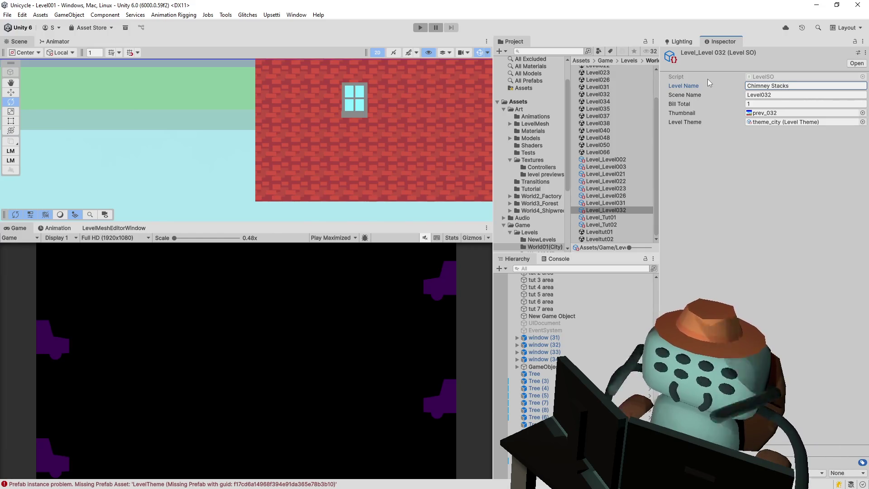
{"action": "left_click", "coordinate": [629, 211]}
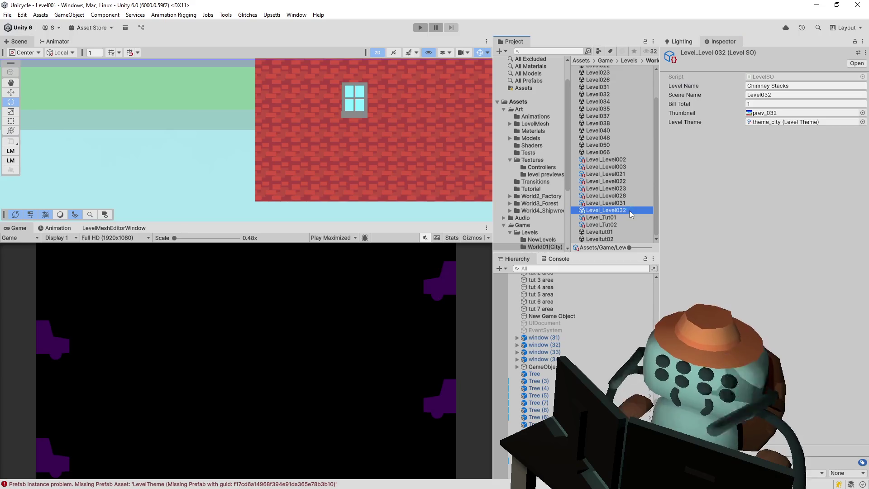
{"action": "key", "text": "ctrl+d"}
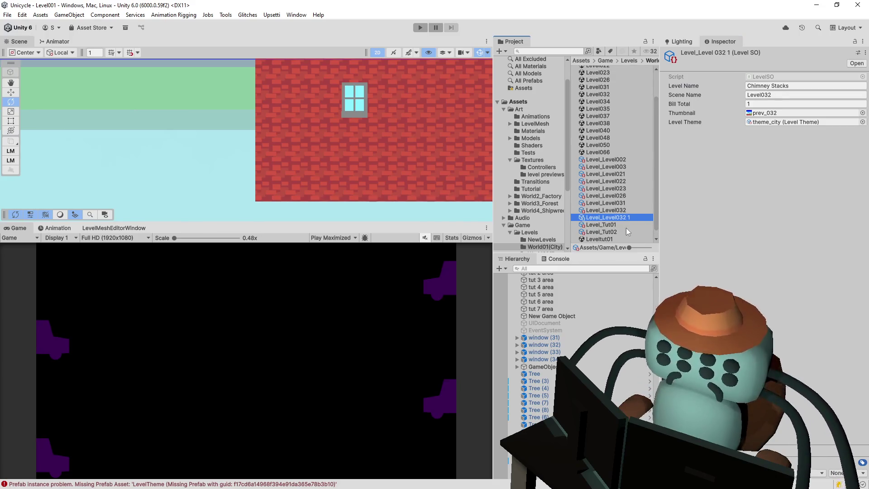
Rename the copy Level_Level034 and set its scene name to Level034
{"action": "left_click", "coordinate": [636, 217]}
{"action": "key", "text": "BackSpace"}
{"action": "key", "text": "BackSpace"}
{"action": "type", "text": "4"}
{"action": "left_click_drag", "start_coordinate": [626, 217], "coordinate": [606, 222]}
{"action": "key", "text": "ctrl+c"}
{"action": "key", "text": "Return"}
{"action": "left_click", "coordinate": [770, 95]}
{"action": "key", "text": "ctrl+v"}
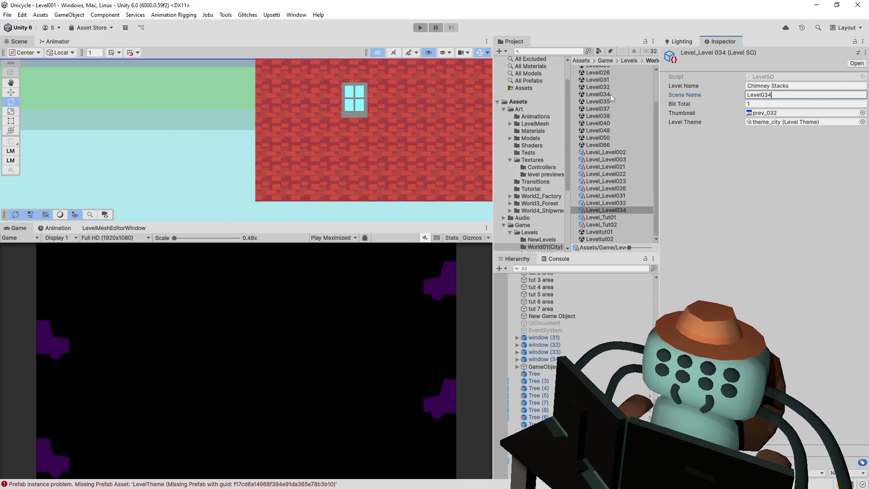
Set thumbnail prev_034 and level name 'OSHA Violation'
{"action": "left_click", "coordinate": [797, 113]}
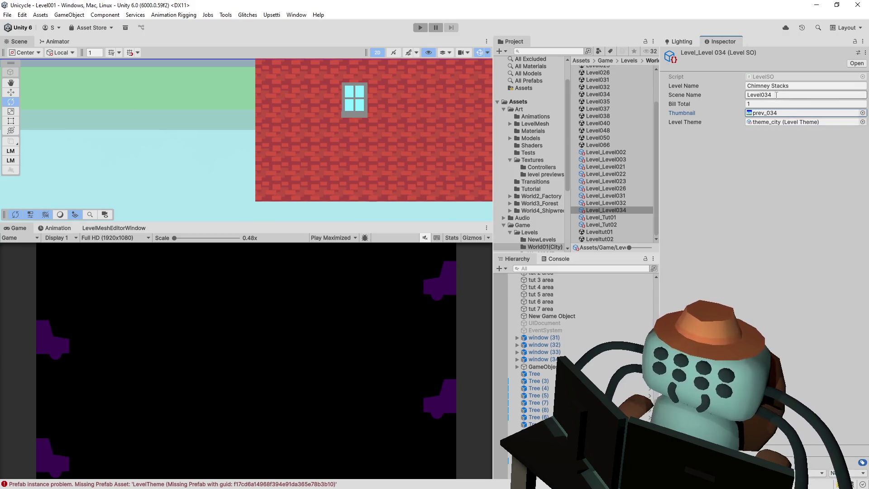
{"action": "left_click", "coordinate": [805, 89]}
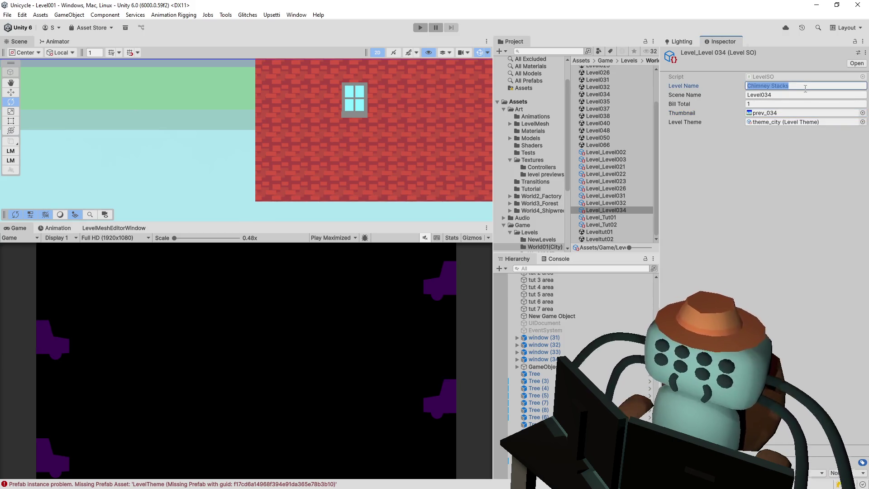
{"action": "type", "text": "OSHA v"}
{"action": "key", "text": "BackSpace"}
{"action": "type", "text": "Viol"}
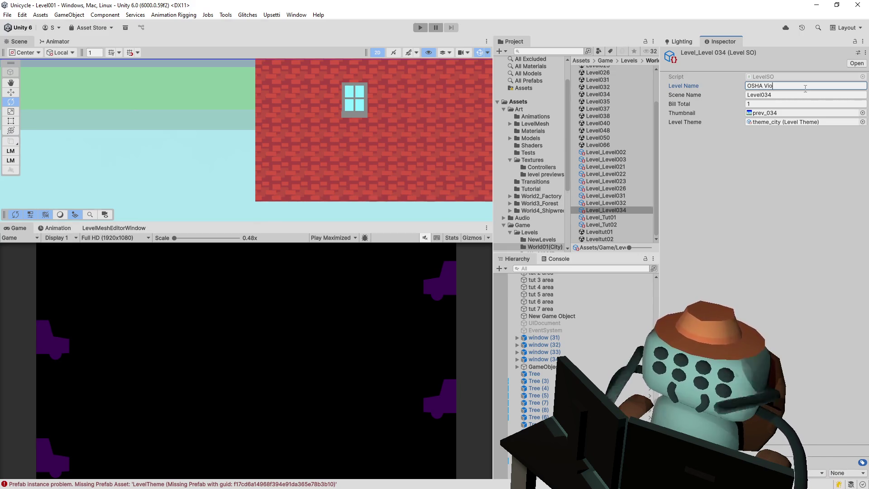
{"action": "type", "text": "ation"}
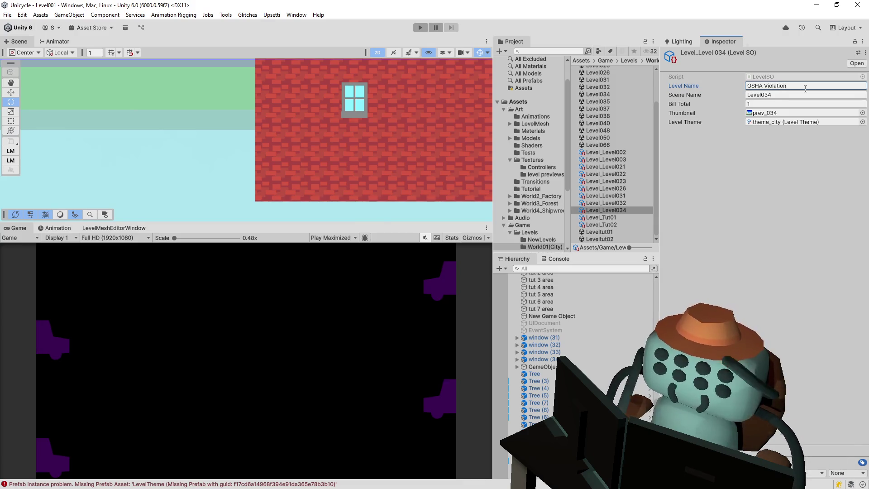
{"action": "key", "text": "Return"}
{"action": "left_click", "coordinate": [724, 149]}
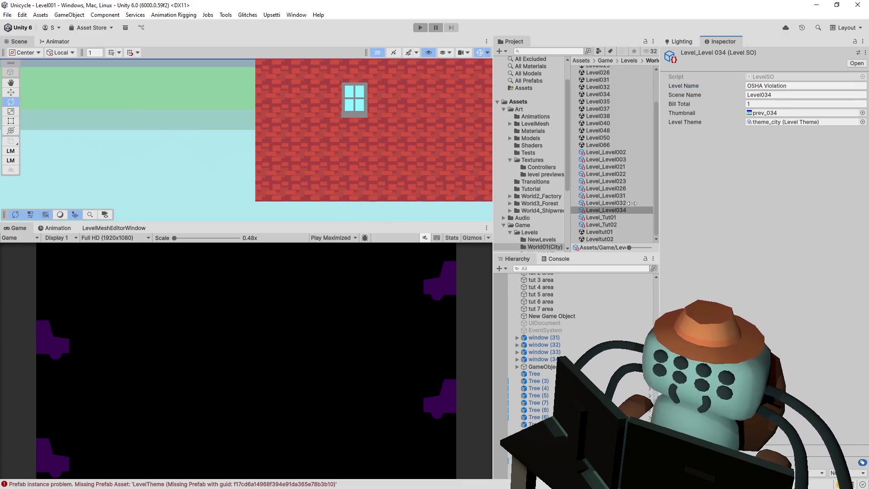
Duplicate Level_Level034 and rename the copy Level_Level035
{"action": "left_click", "coordinate": [615, 210]}
{"action": "key", "text": "ctrl+d"}
{"action": "left_click", "coordinate": [635, 216]}
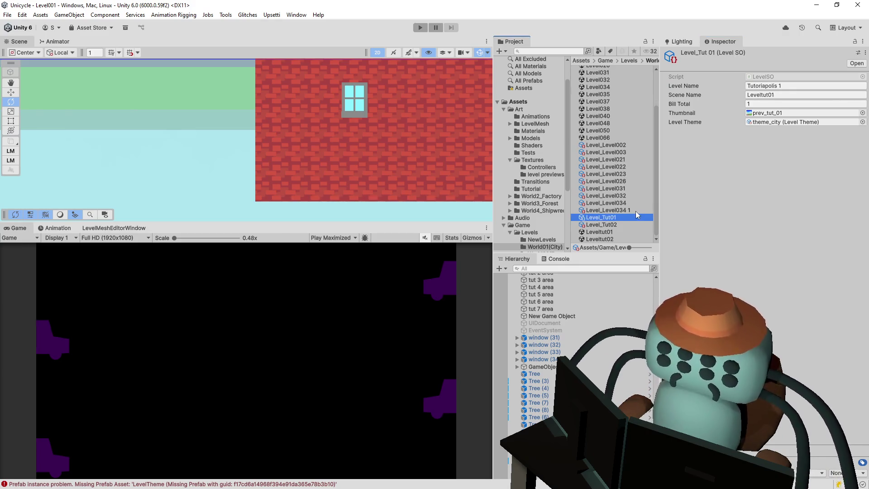
{"action": "left_click", "coordinate": [626, 211]}
{"action": "left_click", "coordinate": [639, 208]}
{"action": "key", "text": "BackSpace"}
{"action": "key", "text": "BackSpace"}
{"action": "key", "text": "BackSpace"}
{"action": "type", "text": "5"}
{"action": "left_click_drag", "start_coordinate": [627, 211], "coordinate": [621, 213]}
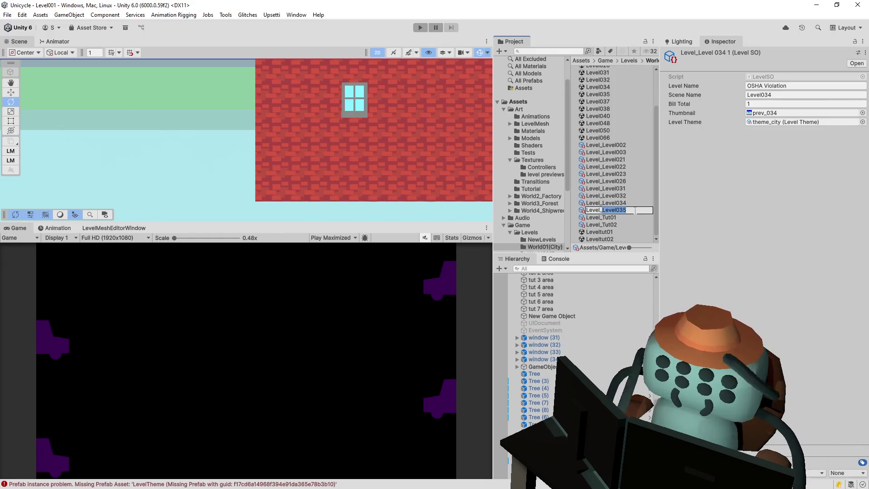
{"action": "key", "text": "Return"}
{"action": "key", "text": "Up"}
{"action": "left_click", "coordinate": [629, 210]}
Set scene name Level035, thumbnail prev_035 and level name 'Pinwheels'
{"action": "left_click", "coordinate": [778, 96]}
{"action": "type", "text": "Level035"}
{"action": "left_click", "coordinate": [862, 113]}
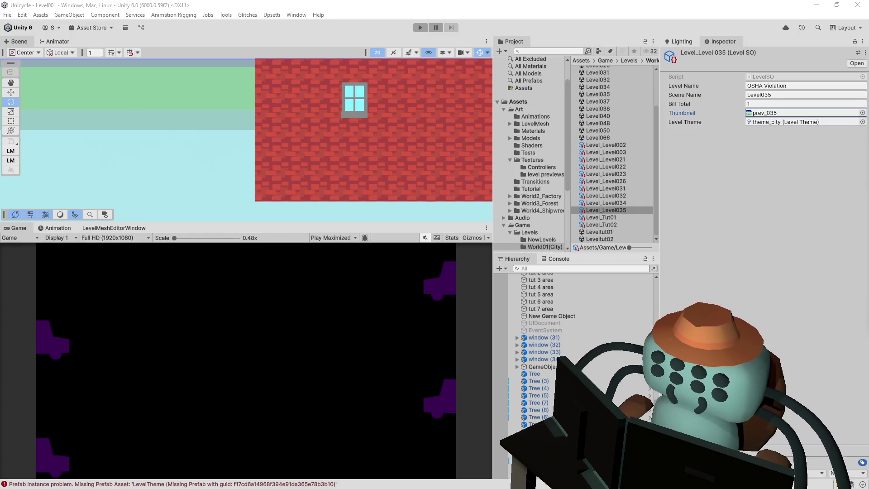
{"action": "left_click", "coordinate": [791, 86]}
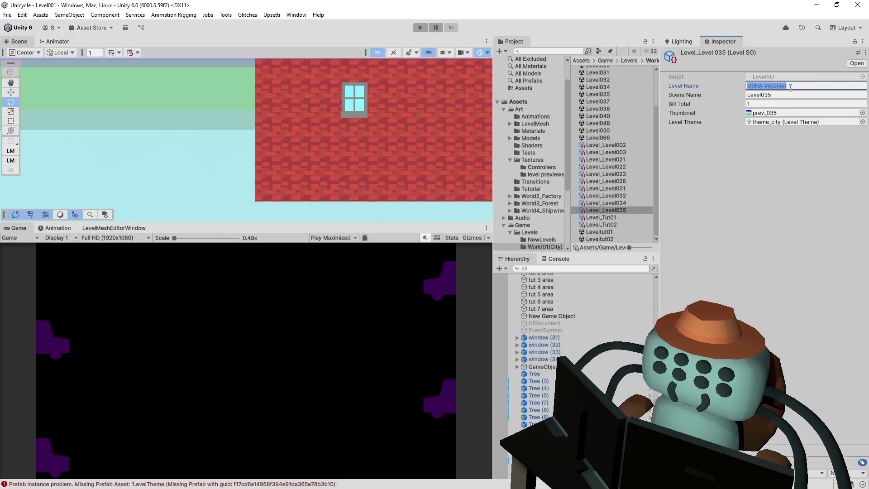
{"action": "type", "text": "Pinw"}
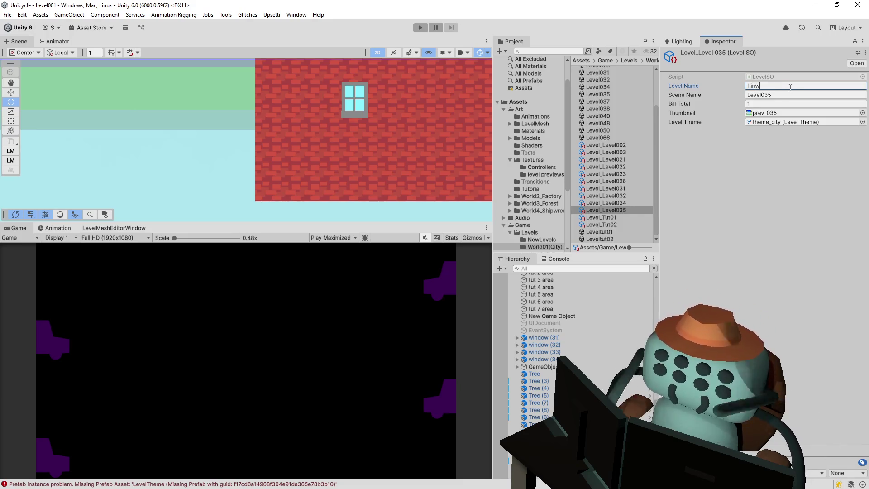
{"action": "type", "text": "heels"}
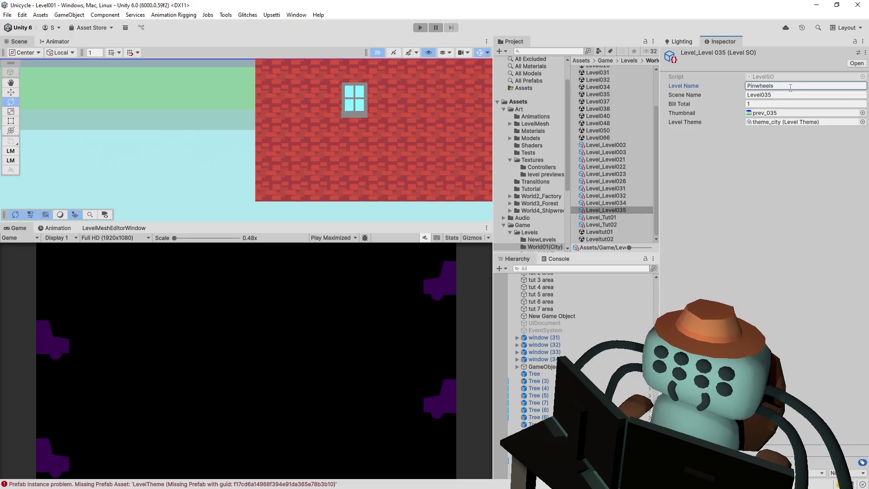
{"action": "left_click", "coordinate": [621, 210]}
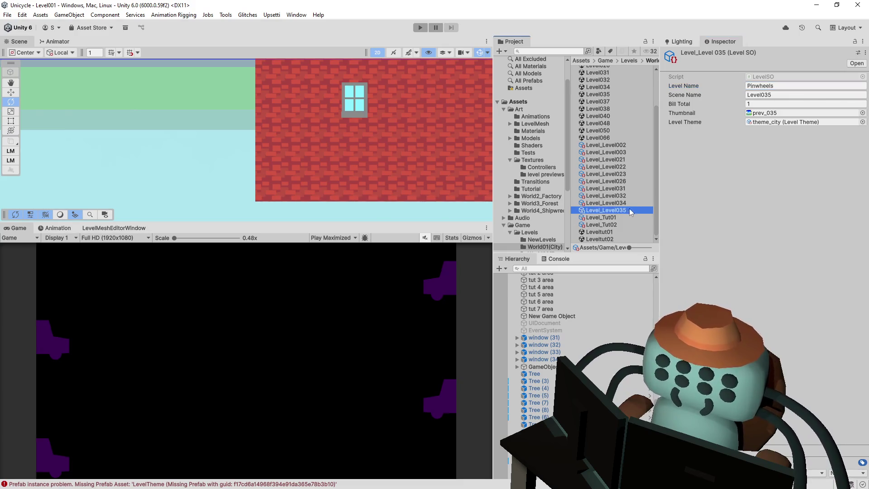
{"action": "key", "text": "Up"}
{"action": "left_click", "coordinate": [626, 208]}
Duplicate the Level_Level035 asset and rename the copy Level_Level037
{"action": "key", "text": "ctrl+d"}
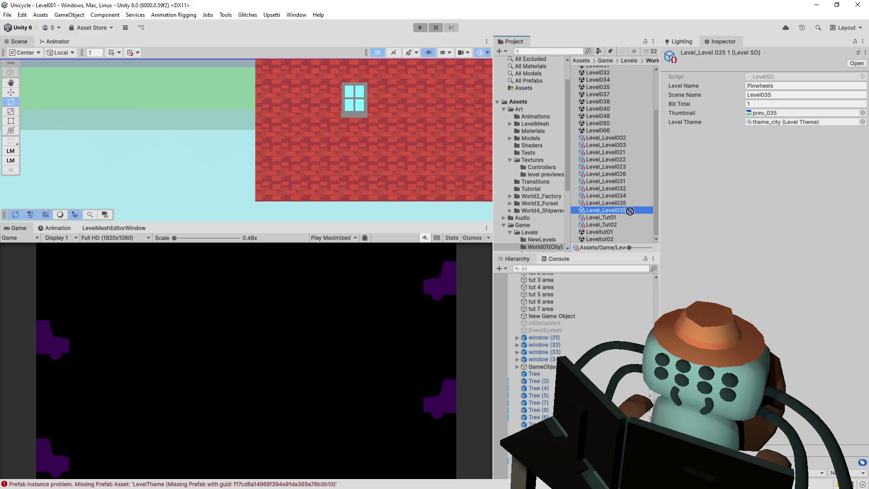
{"action": "left_click", "coordinate": [637, 210]}
{"action": "left_click_drag", "start_coordinate": [631, 210], "coordinate": [623, 209]}
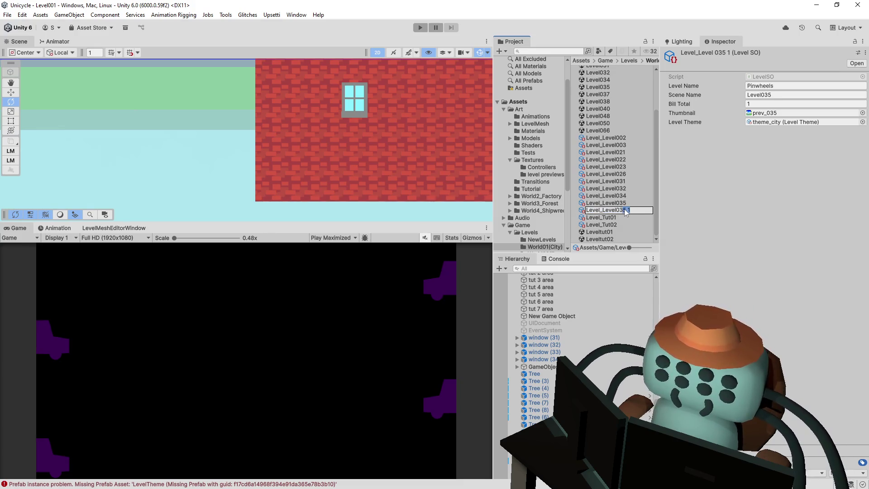
{"action": "type", "text": "8"}
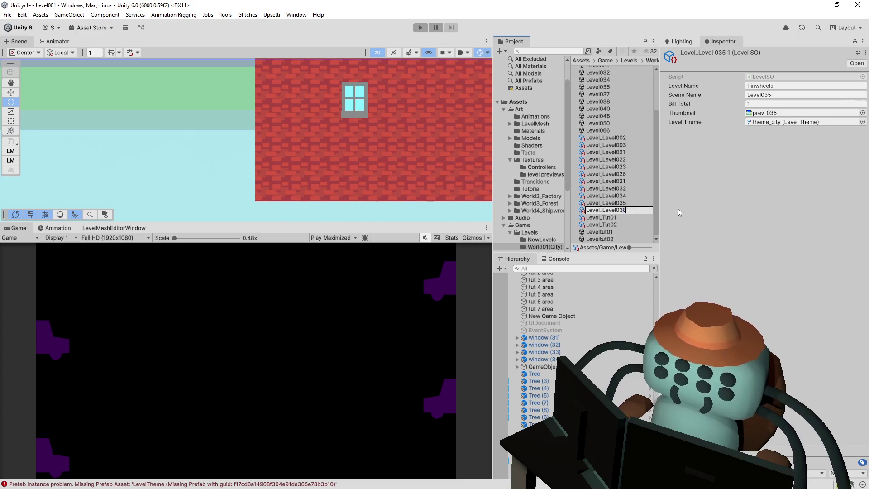
{"action": "key", "text": "BackSpace"}
{"action": "type", "text": "7"}
{"action": "key", "text": "Return"}
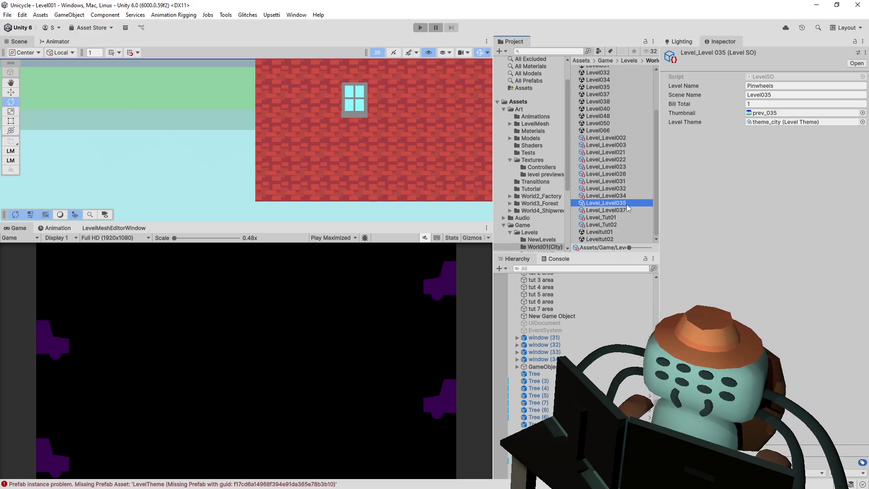
Set the copy's Scene Name to Level037 and its Thumbnail to prev_037
{"action": "left_click_drag", "start_coordinate": [772, 95], "coordinate": [768, 95]}
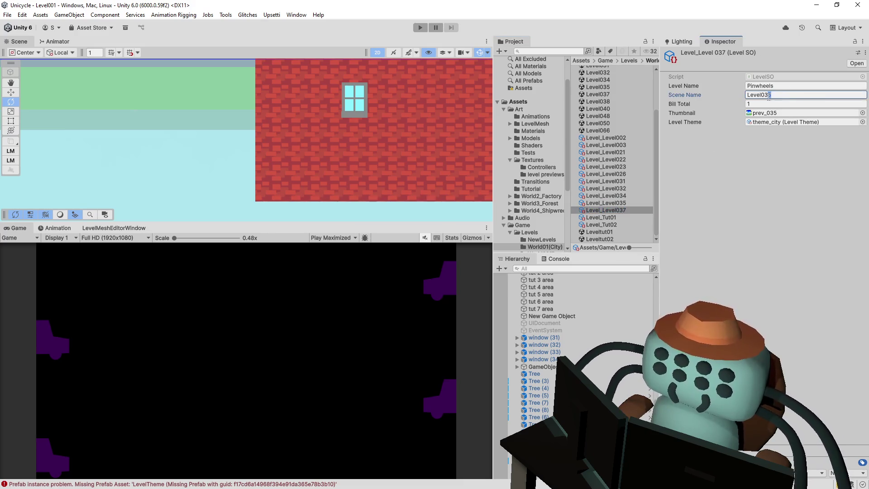
{"action": "type", "text": "7"}
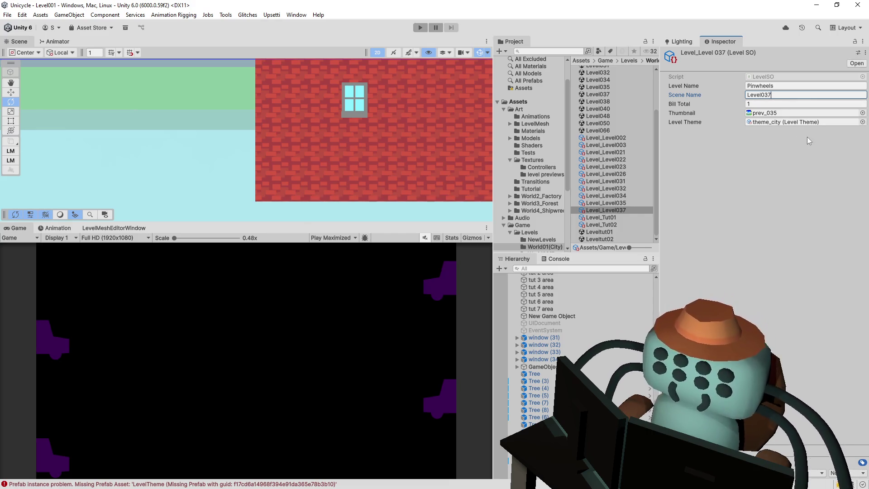
{"action": "left_click", "coordinate": [789, 160]}
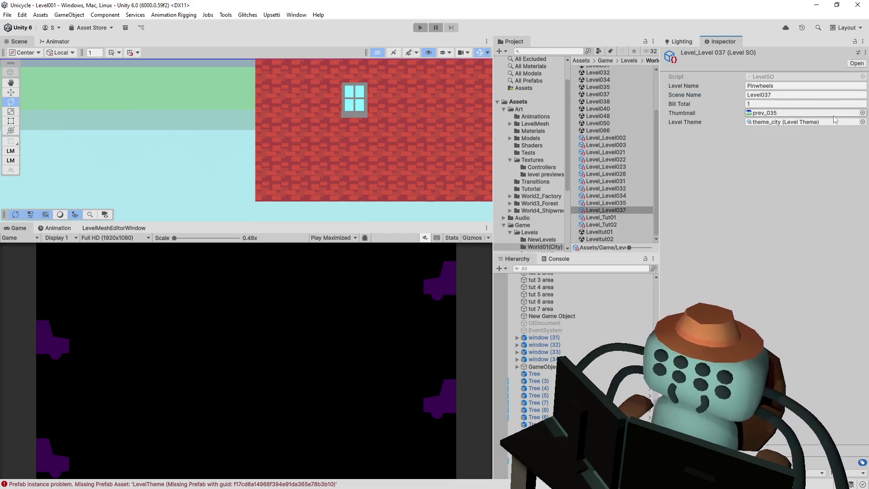
{"action": "left_click", "coordinate": [863, 114]}
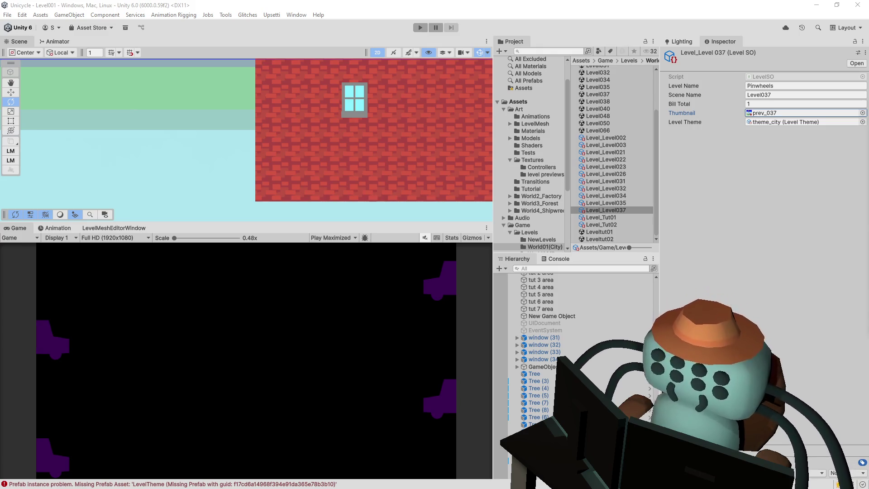
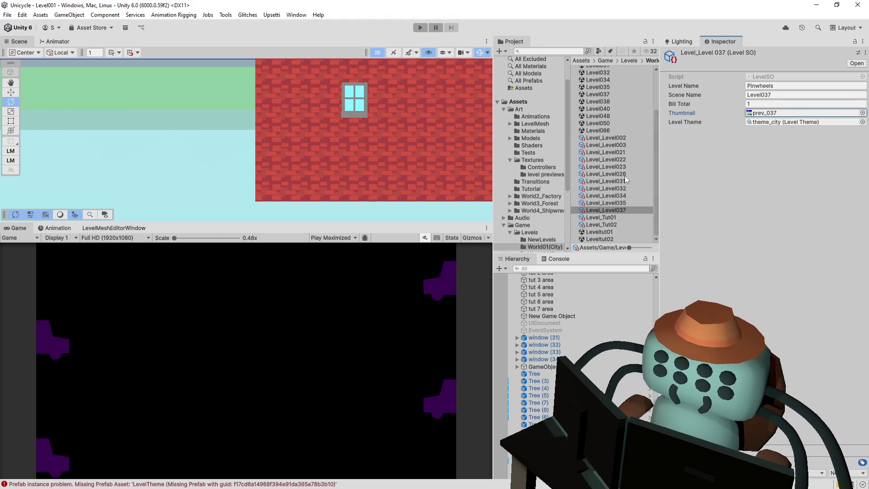
Open Level_Level037's Thumbnail texture picker and close it without changing the texture
{"action": "scroll", "coordinate": [626, 177], "scroll_direction": "up", "scroll_amount": 3}
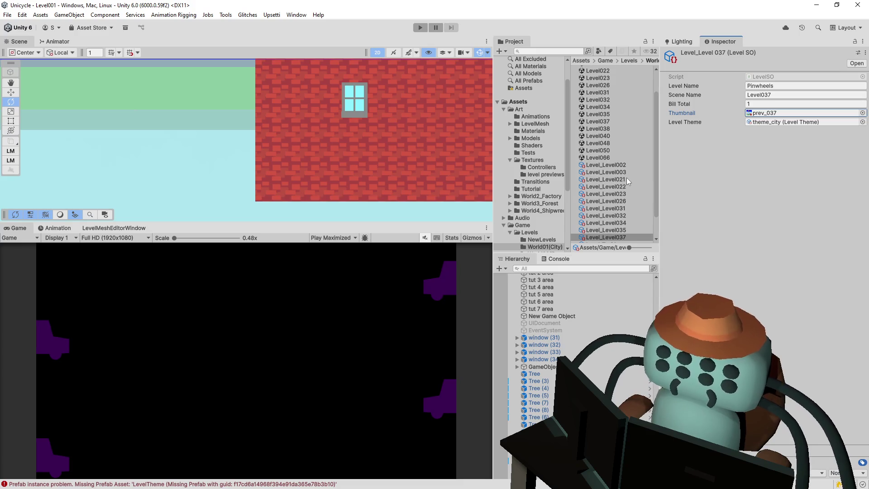
{"action": "left_click", "coordinate": [863, 114]}
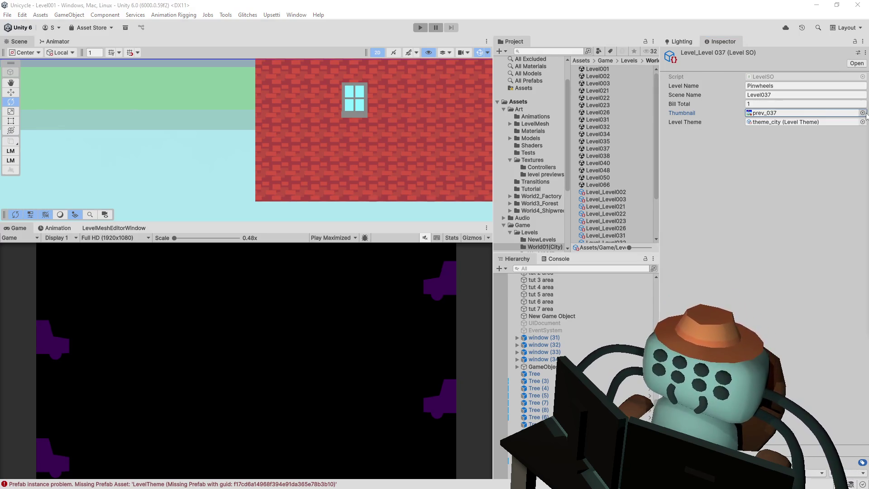
{"action": "left_click_drag", "start_coordinate": [594, 105], "coordinate": [532, 95]}
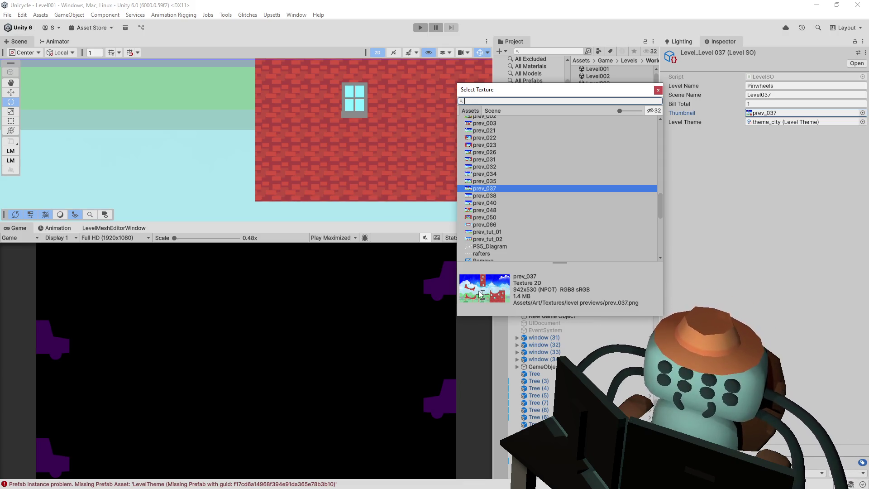
{"action": "left_click", "coordinate": [659, 91]}
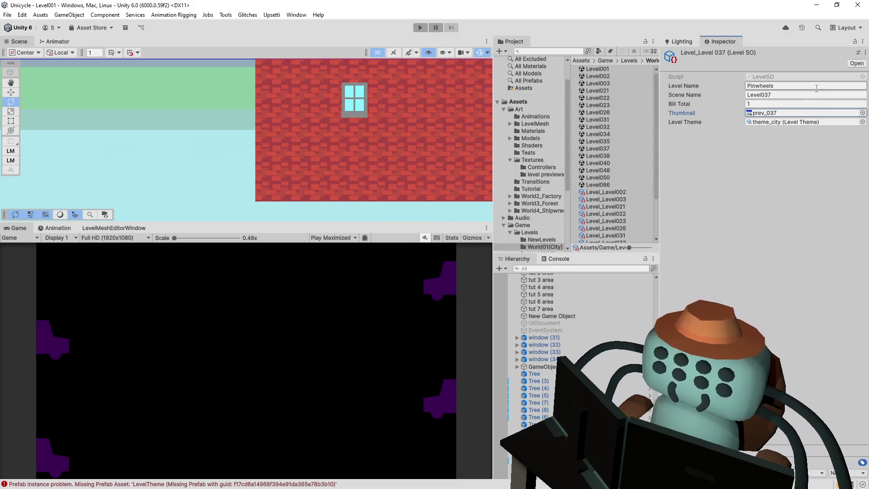
Replace the Level Name 'Pinwheels' with 'Huh'
{"action": "left_click", "coordinate": [788, 94]}
{"action": "left_click", "coordinate": [801, 86]}
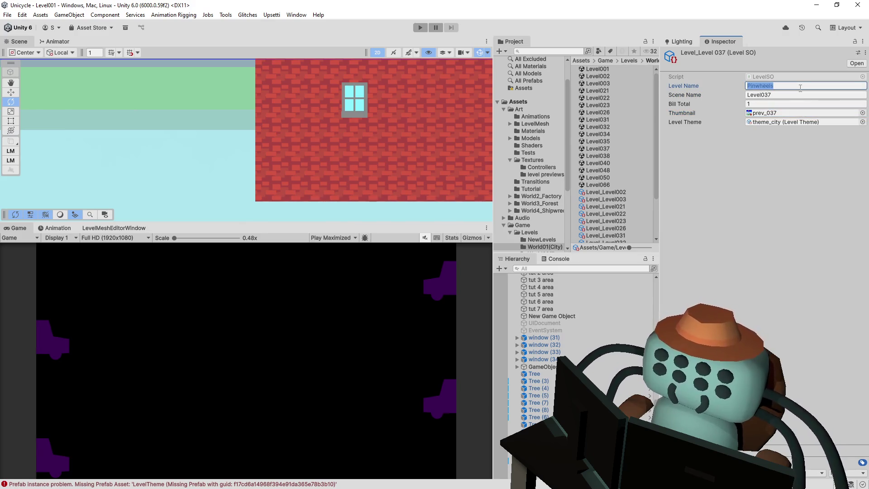
{"action": "type", "text": "P"}
{"action": "key", "text": "BackSpace"}
{"action": "type", "text": "Huh"}
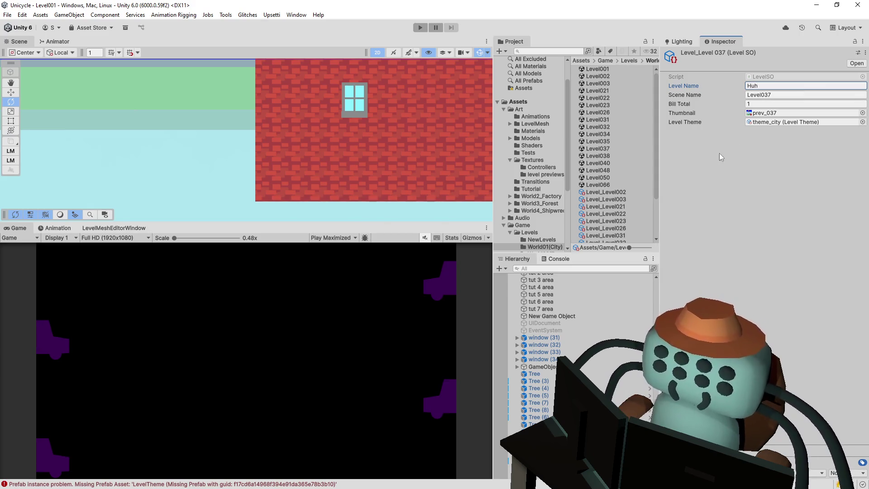
{"action": "scroll", "coordinate": [624, 210], "scroll_direction": "down", "scroll_amount": 3}
Duplicate Level_Level037 and rename the copy Level_Level038
{"action": "left_click", "coordinate": [631, 209]}
{"action": "key", "text": "ctrl+d"}
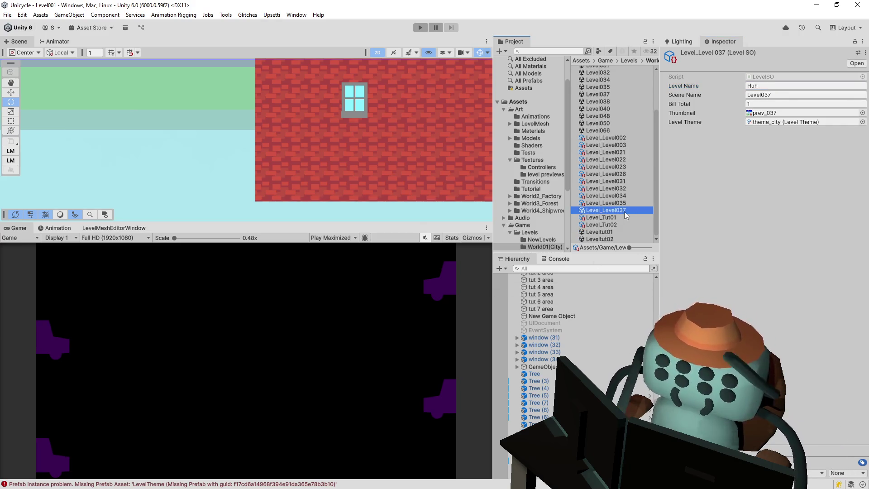
{"action": "key", "text": "F2"}
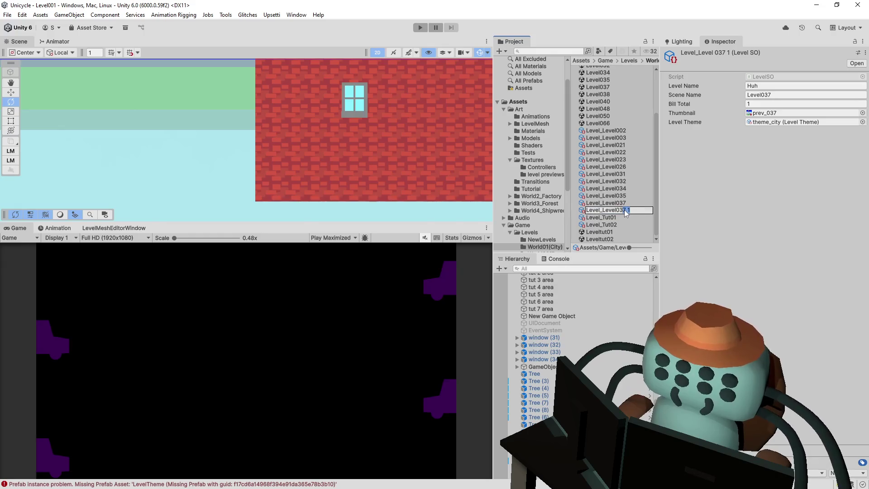
{"action": "key", "text": "BackSpace"}
{"action": "key", "text": "BackSpace"}
{"action": "key", "text": "BackSpace"}
{"action": "type", "text": "8"}
{"action": "key", "text": "Return"}
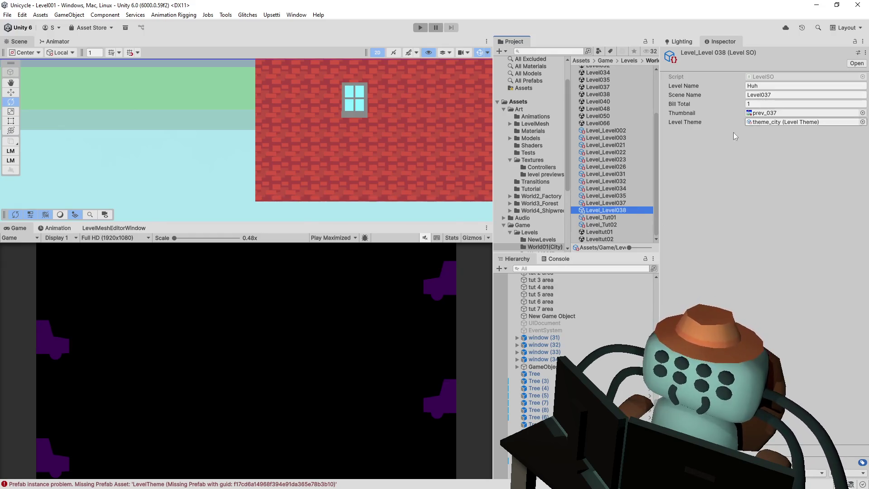
Set Scene Name Level038, thumbnail prev_038 and Level Name 'Very Straightforward'
{"action": "left_click", "coordinate": [771, 96]}
{"action": "key", "text": "BackSpace"}
{"action": "type", "text": "8"}
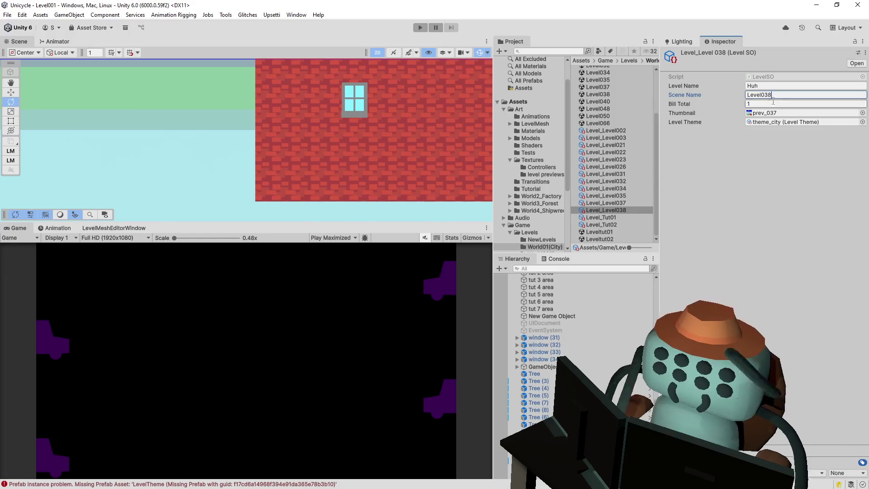
{"action": "left_click", "coordinate": [863, 113]}
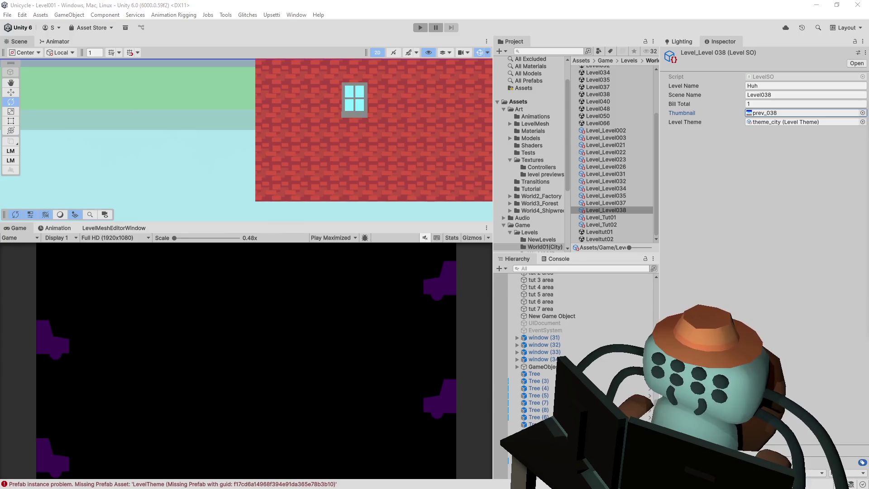
{"action": "left_click", "coordinate": [757, 85]}
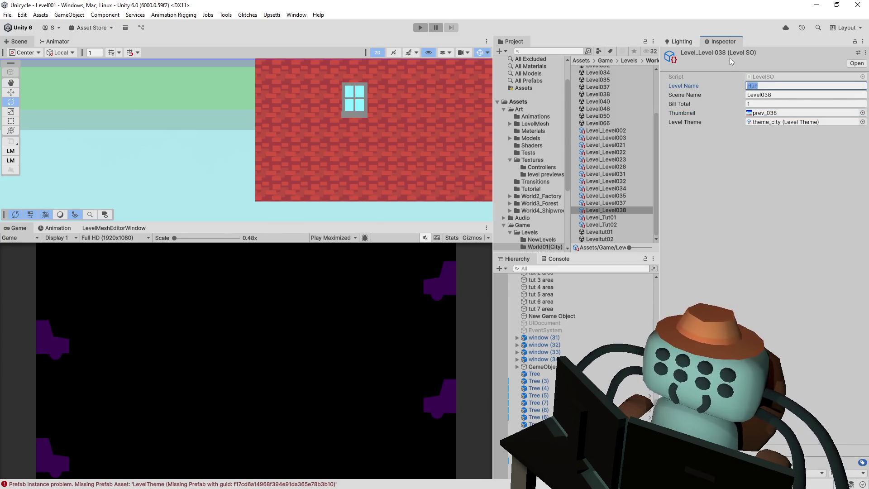
{"action": "type", "text": "Very Straightfor"}
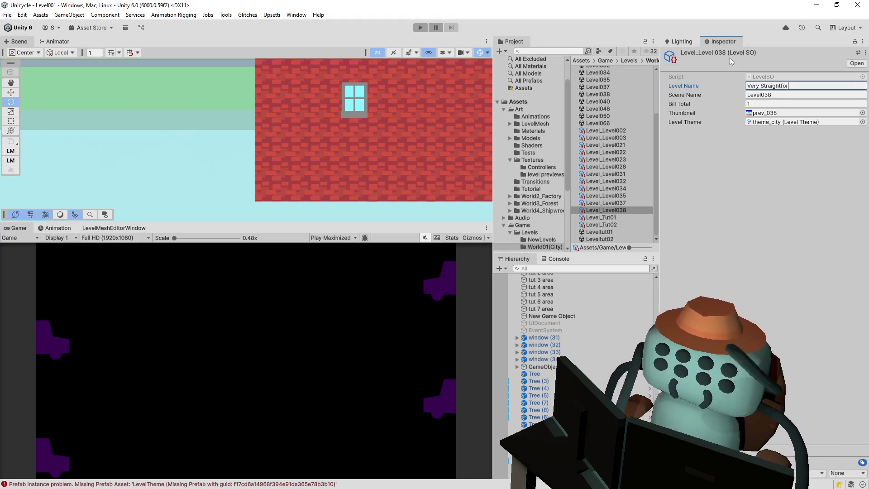
{"action": "type", "text": "ward"}
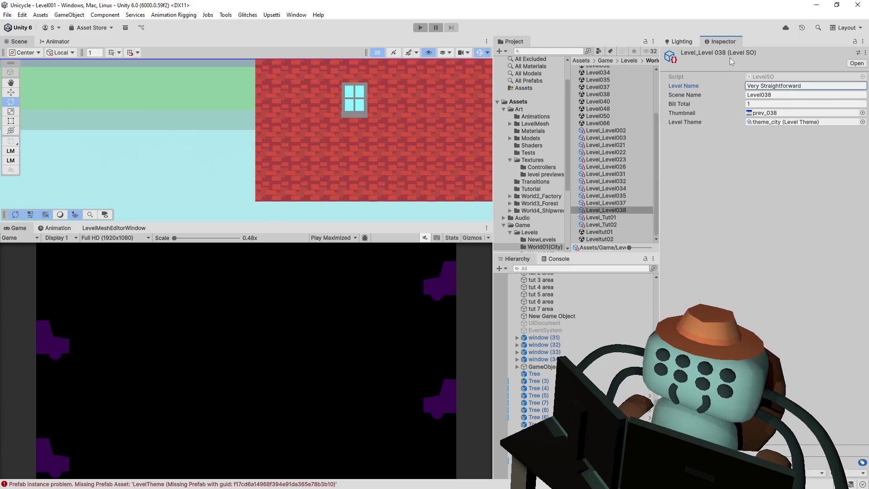
{"action": "left_click", "coordinate": [793, 85]}
{"action": "left_click", "coordinate": [793, 86]}
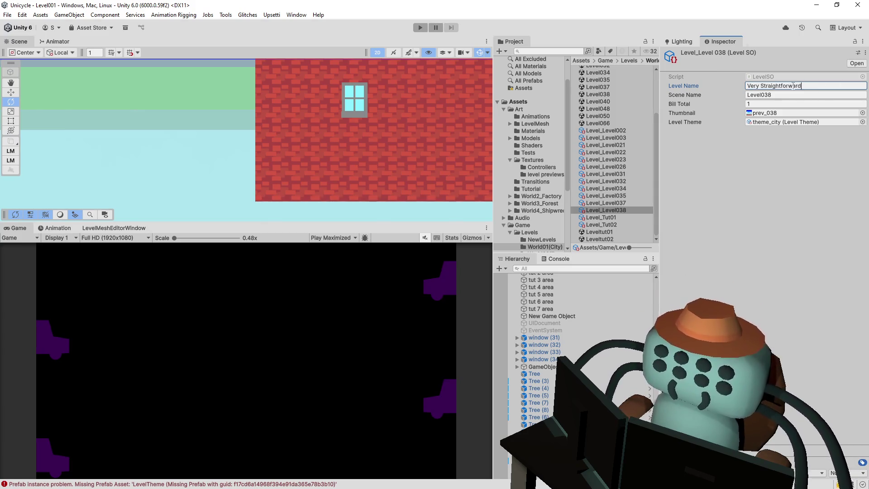
{"action": "double_click", "coordinate": [794, 85]}
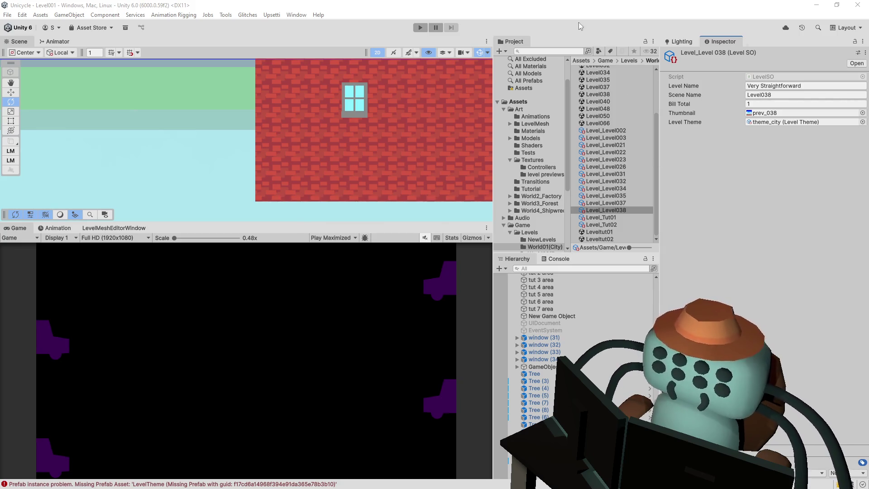
{"action": "left_click", "coordinate": [806, 85]}
Duplicate Level_Level038 and rename the copy Level_Level040
{"action": "left_click", "coordinate": [626, 209]}
{"action": "key", "text": "ctrl+d"}
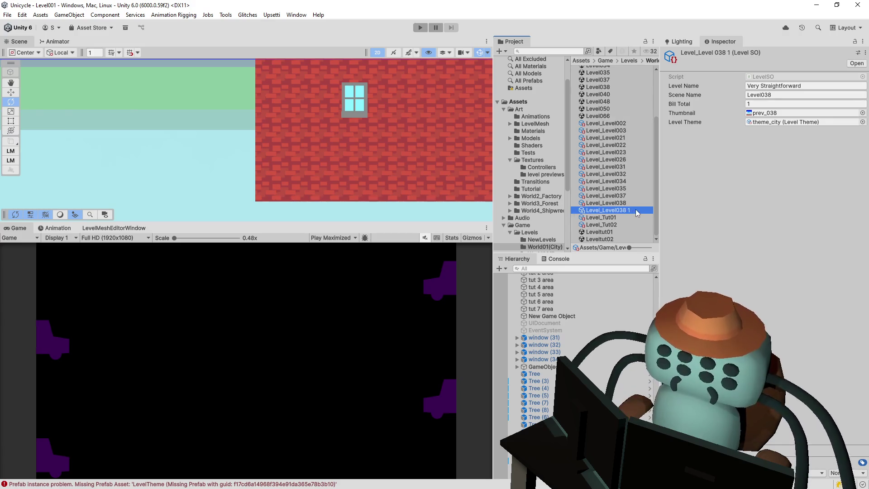
{"action": "left_click", "coordinate": [635, 209]}
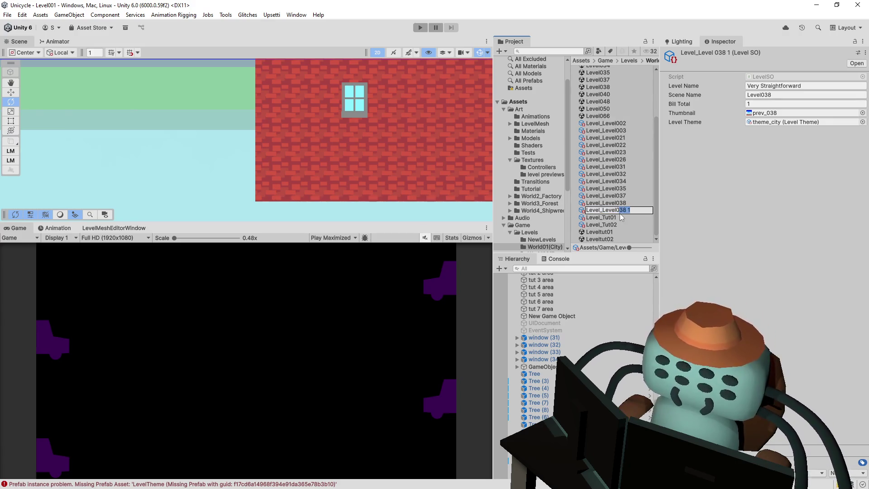
{"action": "type", "text": "040"}
{"action": "key", "text": "Return"}
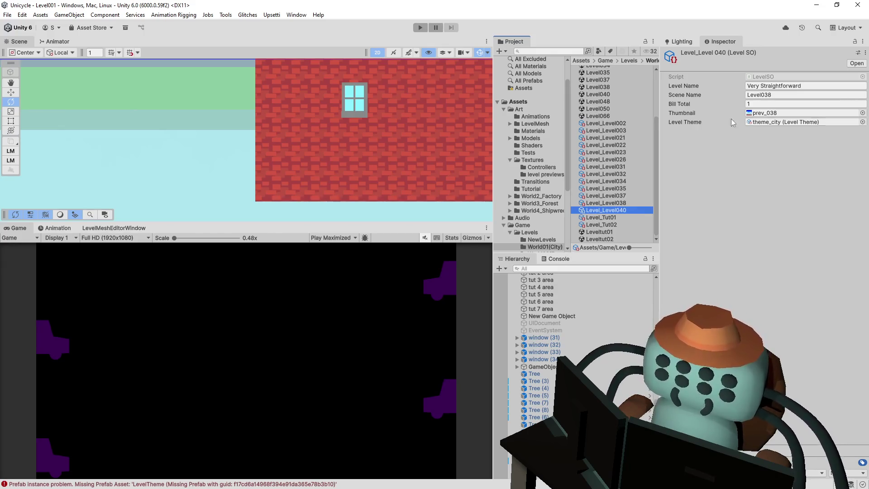
Set Scene Name Level040, thumbnail prev_040 and Level Name 'Slither', then duplicate Level_Level040
{"action": "left_click_drag", "start_coordinate": [772, 96], "coordinate": [765, 96]}
{"action": "type", "text": "40"}
{"action": "left_click", "coordinate": [861, 114]}
{"action": "key", "text": "Right"}
{"action": "key", "text": "Right"}
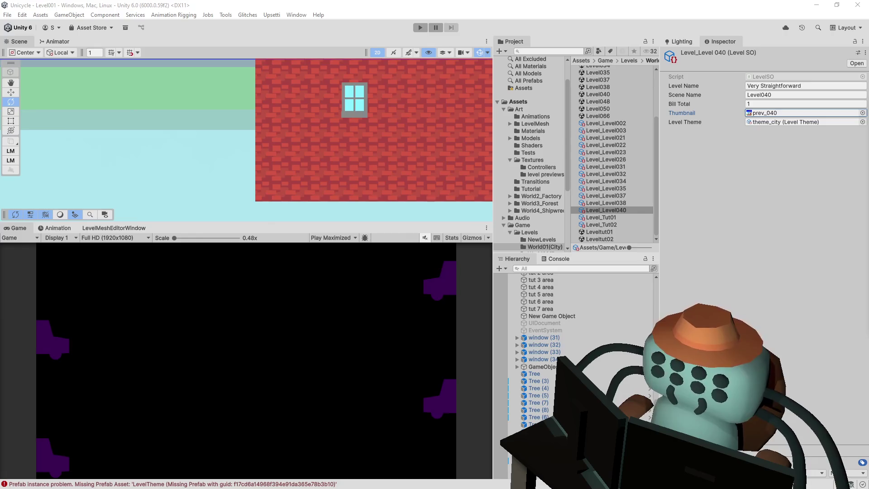
{"action": "key", "text": "shift+Tab"}
{"action": "key", "text": "shift+Tab"}
{"action": "key", "text": "shift+Tab"}
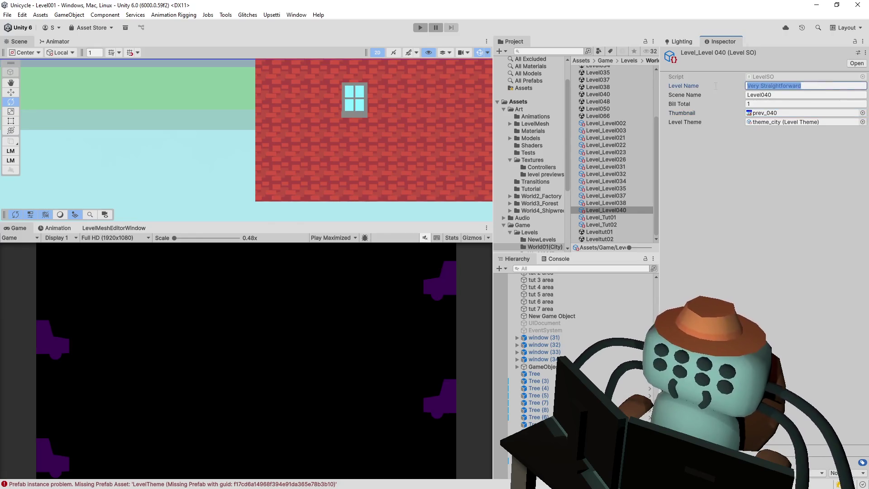
{"action": "type", "text": "Slither"}
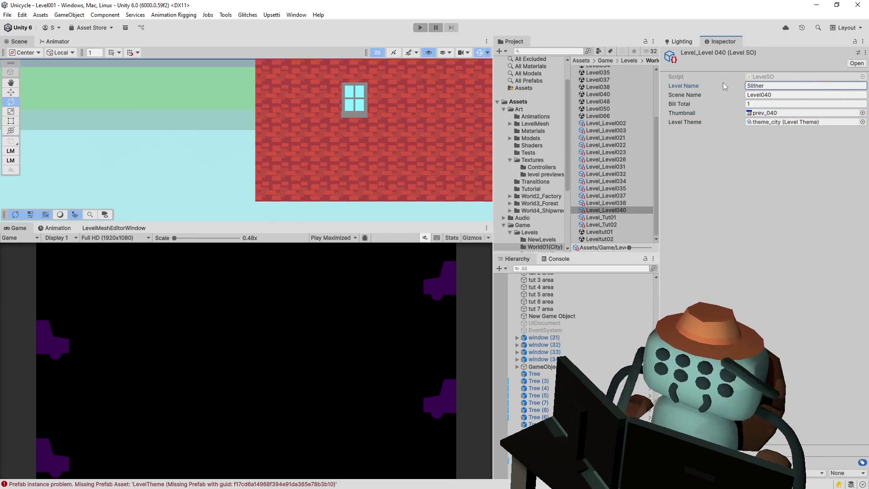
{"action": "left_click", "coordinate": [622, 209]}
{"action": "key", "text": "ctrl+d"}
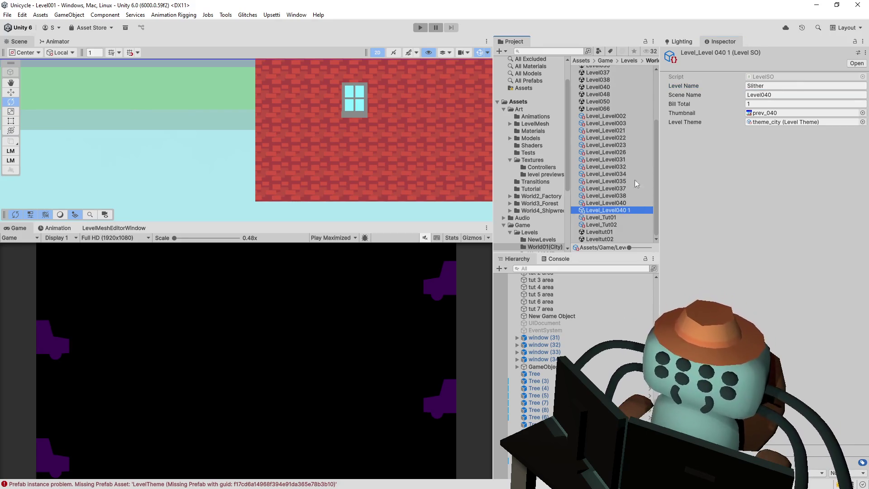
Set the copy's Scene Name to Level048 and rename the asset Level_Level048
{"action": "left_click", "coordinate": [769, 95]}
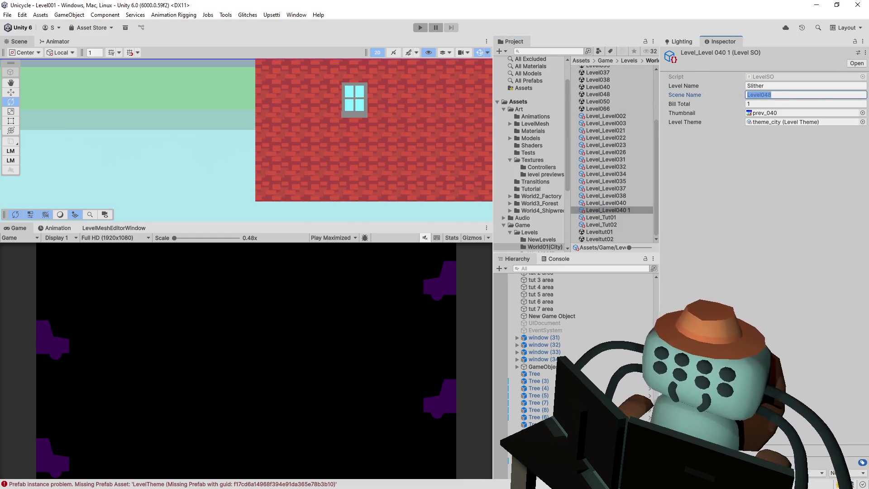
{"action": "left_click", "coordinate": [634, 203]}
{"action": "left_click", "coordinate": [630, 210]}
{"action": "left_click", "coordinate": [640, 210]}
{"action": "left_click", "coordinate": [619, 208]}
{"action": "key", "text": "Delete"}
{"action": "key", "text": "Delete"}
{"action": "key", "text": "Delete"}
{"action": "type", "text": "48"}
{"action": "key", "text": "Return"}
Set the thumbnail to prev_048 and the Level Name to 'Finess Required'
{"action": "left_click", "coordinate": [797, 112]}
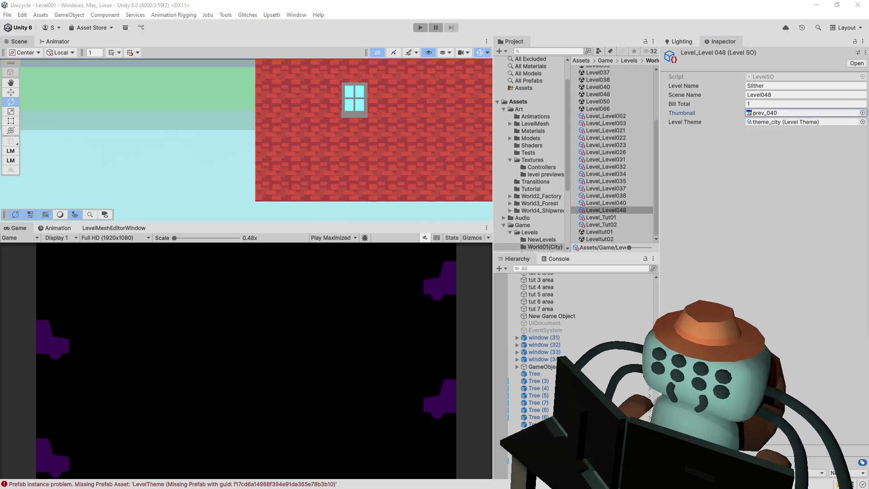
{"action": "key", "text": "ctrl+v"}
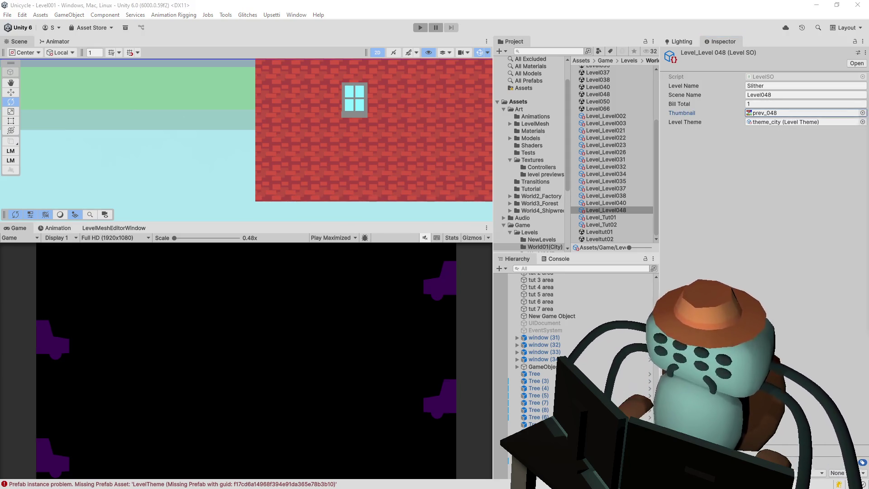
{"action": "left_click", "coordinate": [781, 87]}
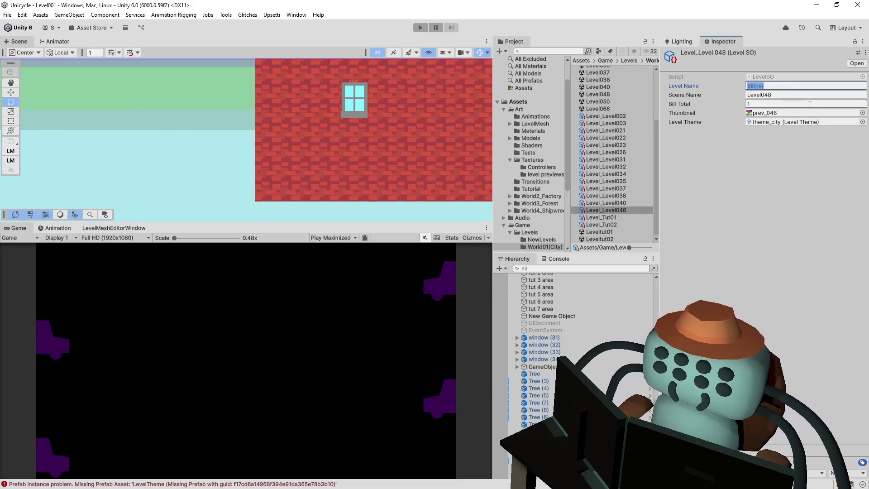
{"action": "type", "text": "Finess "}
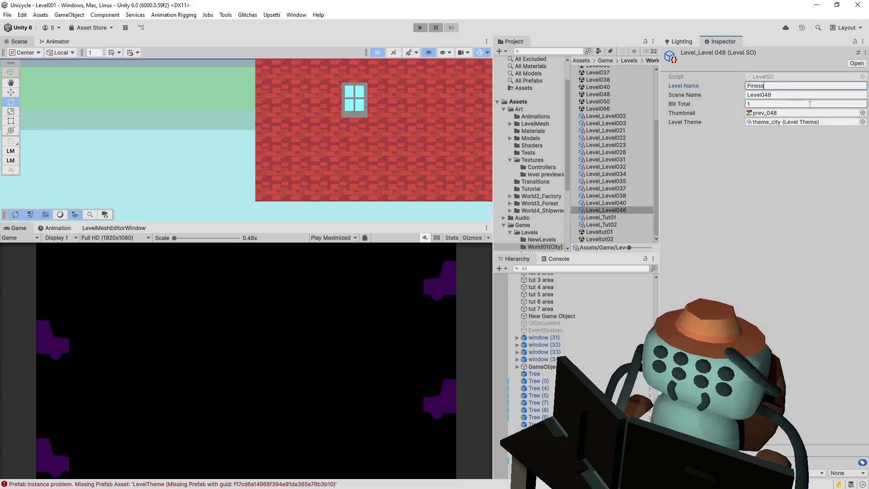
{"action": "type", "text": "Required"}
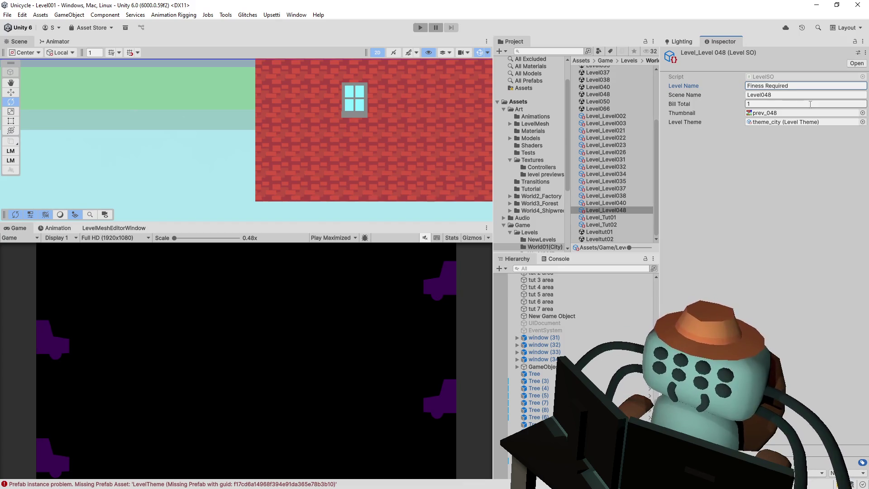
{"action": "key", "text": "Return"}
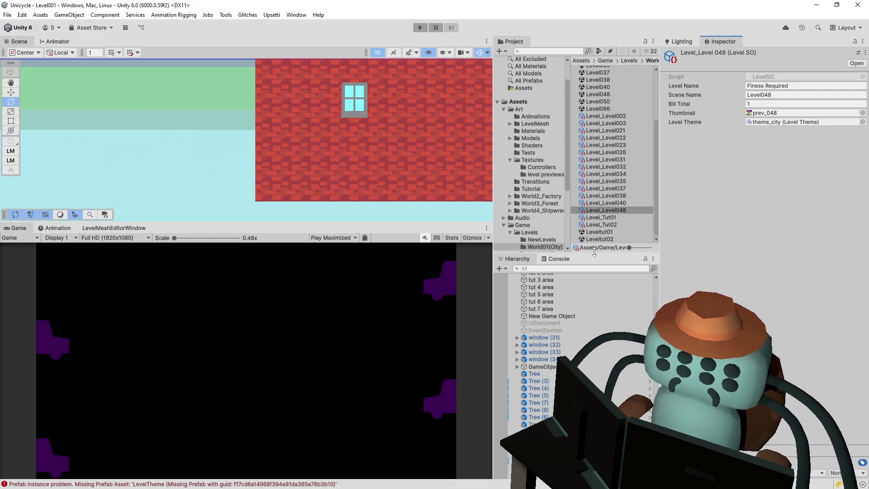
Duplicate Level_Level048 and rename the copy Level_Level050
{"action": "left_click", "coordinate": [621, 210]}
{"action": "key", "text": "ctrl+d"}
{"action": "left_click", "coordinate": [636, 204]}
{"action": "left_click", "coordinate": [631, 210]}
{"action": "left_click", "coordinate": [626, 210]}
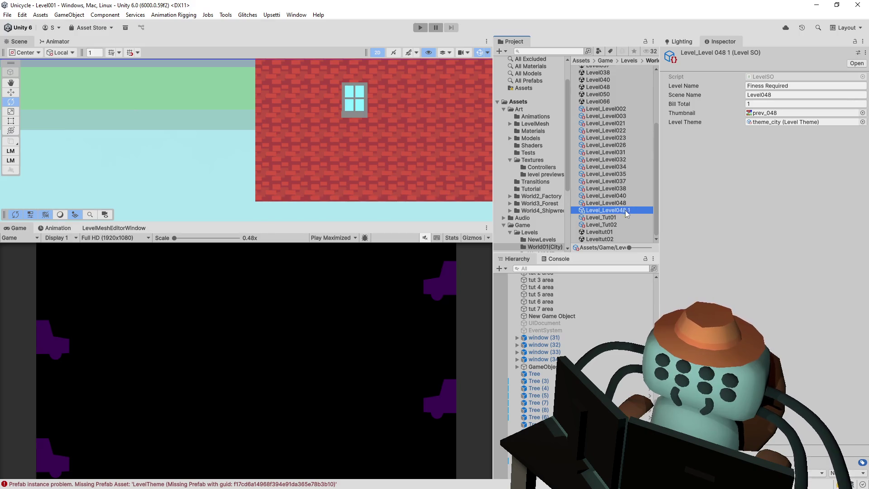
{"action": "type", "text": "50"}
{"action": "key", "text": "Return"}
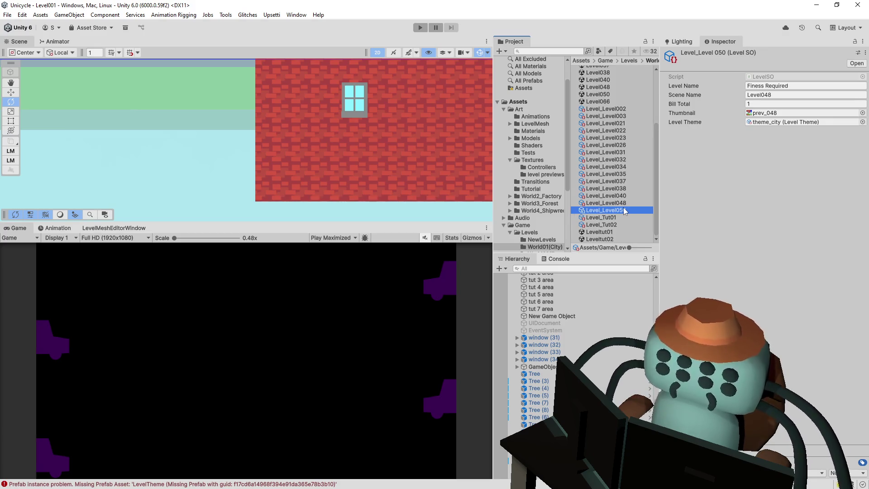
Change the Scene Name from Level048 to Level050
{"action": "left_click", "coordinate": [778, 95]}
{"action": "left_click_drag", "start_coordinate": [772, 95], "coordinate": [766, 95]}
{"action": "type", "text": "50"}
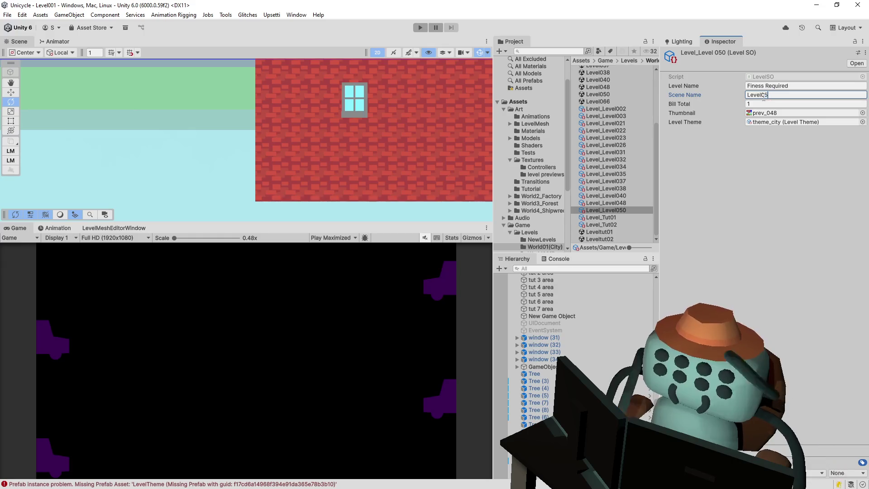
{"action": "key", "text": "Return"}
Set the thumbnail to prev_050 and the Level Name to 'Snail Shell'
{"action": "left_click", "coordinate": [856, 113]}
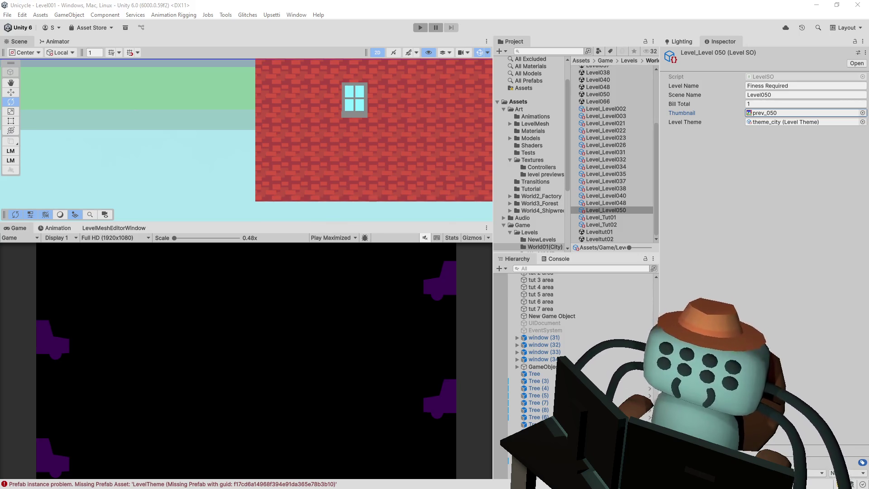
{"action": "left_click", "coordinate": [863, 113]}
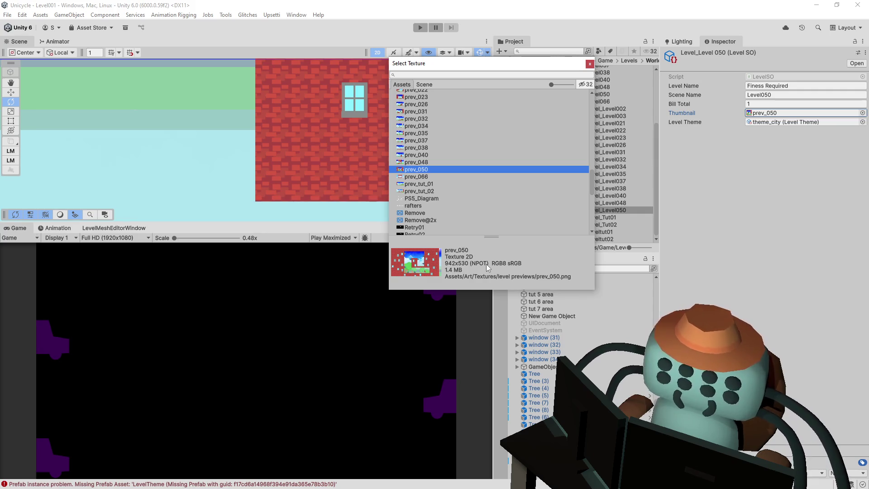
{"action": "left_click", "coordinate": [591, 65]}
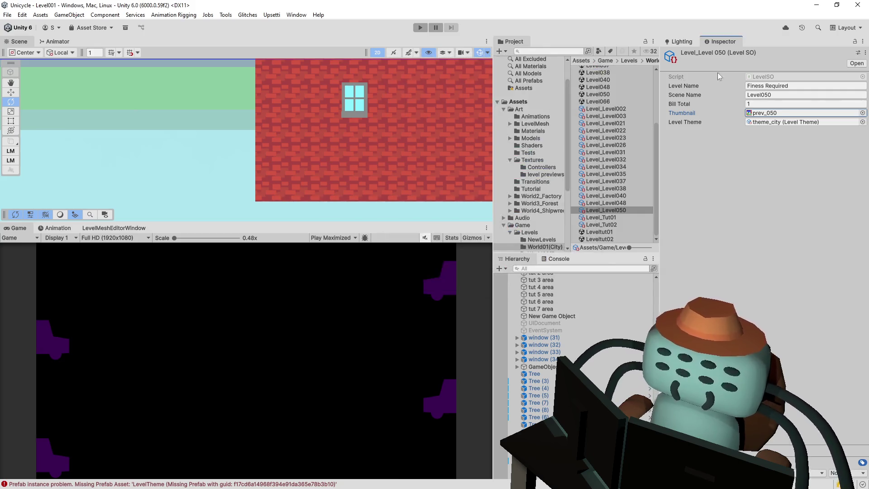
{"action": "left_click", "coordinate": [804, 86]}
{"action": "type", "text": "Snai"}
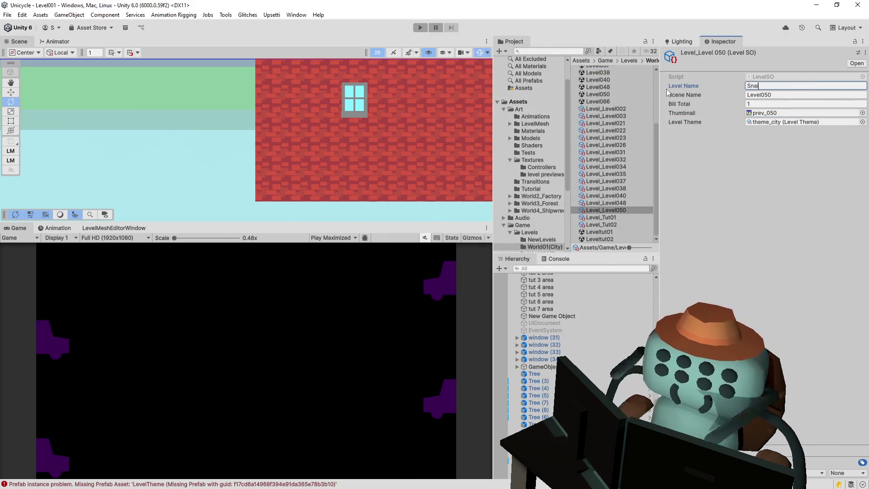
{"action": "type", "text": "l Shell"}
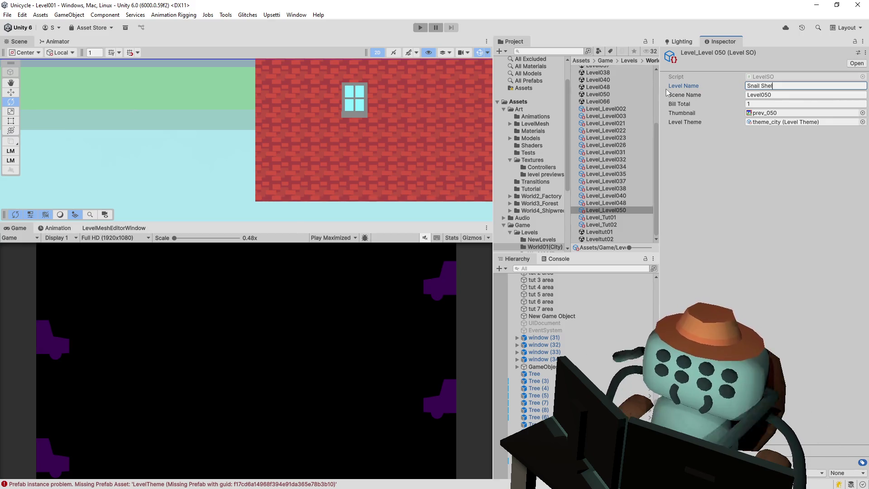
{"action": "left_click", "coordinate": [629, 208]}
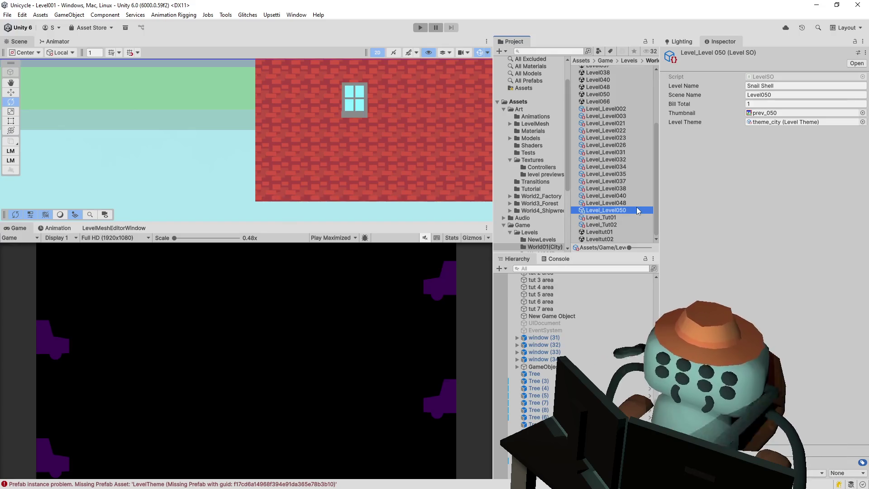
Duplicate Level_Level050 and rename the copy Level_Level066
{"action": "key", "text": "ctrl+d"}
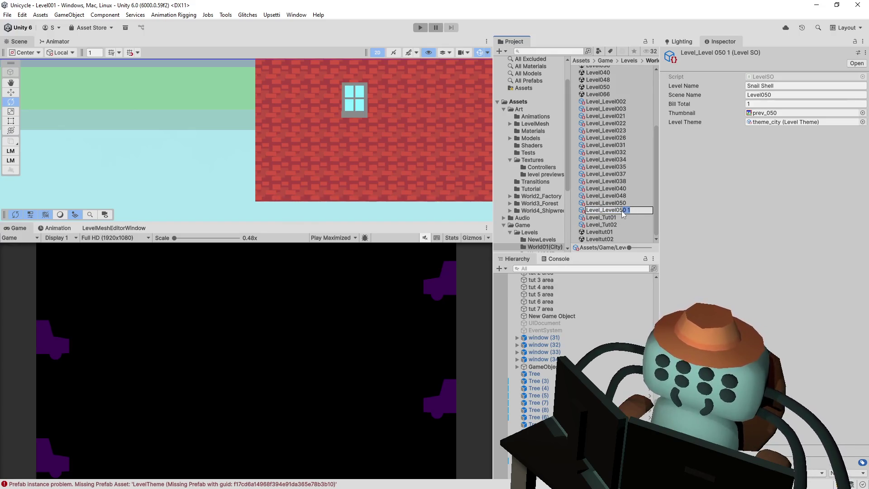
{"action": "type", "text": "66"}
{"action": "key", "text": "Return"}
Set Scene Name Level066 and thumbnail prev_066
{"action": "left_click", "coordinate": [790, 96]}
{"action": "type", "text": "Level066"}
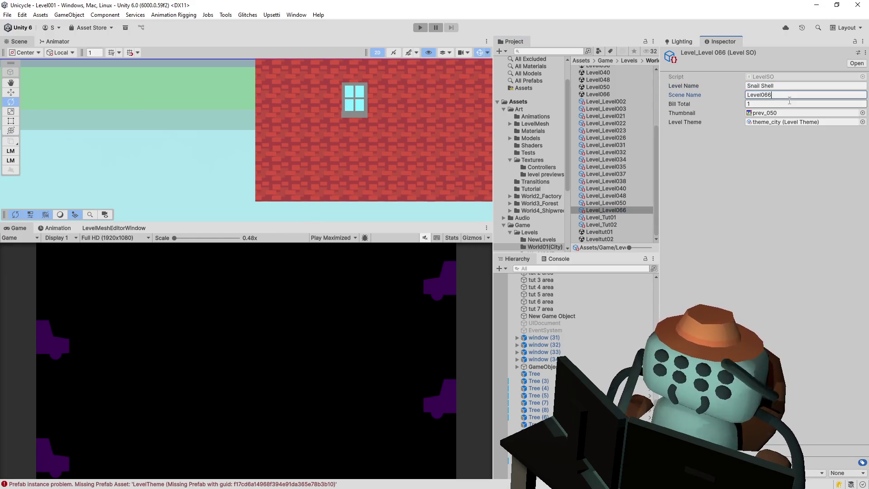
{"action": "key", "text": "Tab"}
{"action": "key", "text": "Tab"}
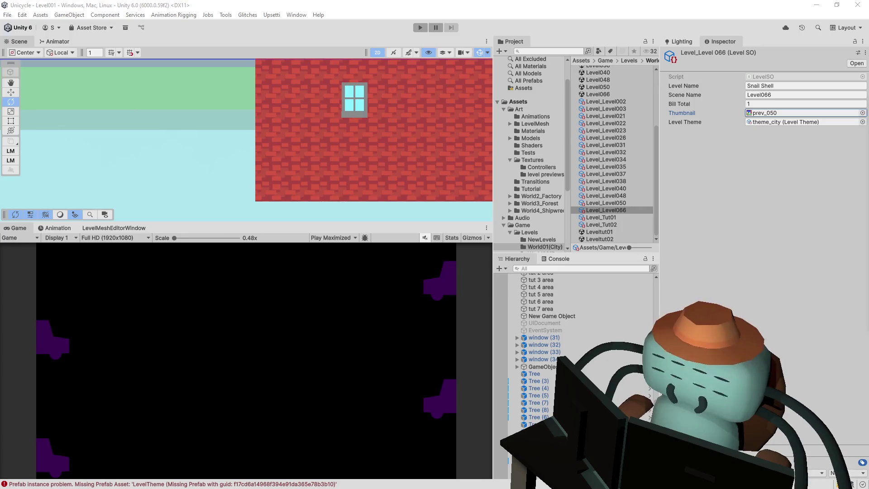
{"action": "key", "text": "ctrl+v"}
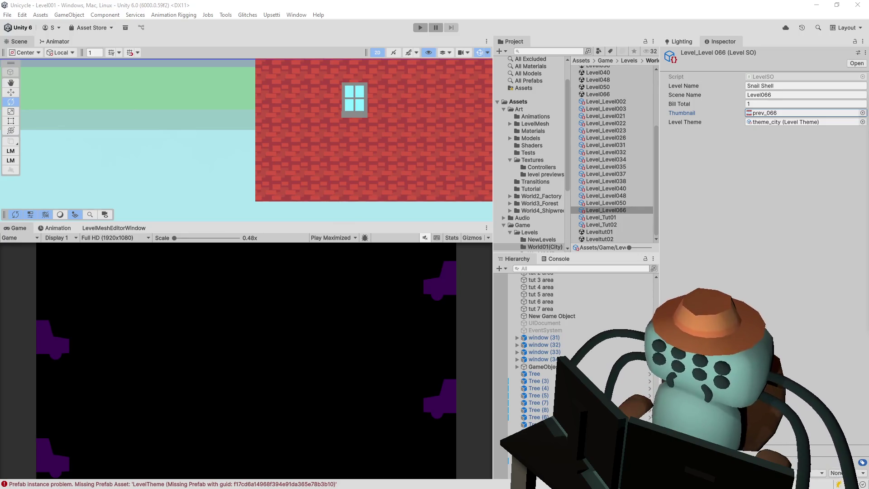
{"action": "key", "text": "Return"}
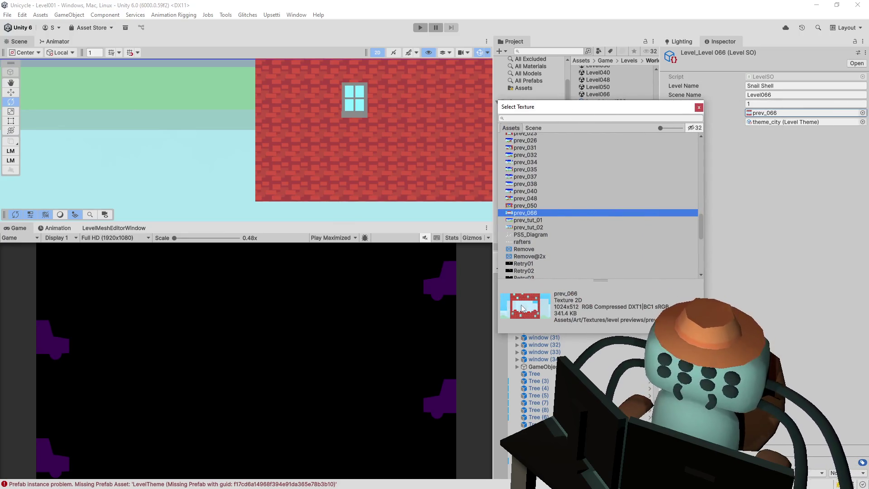
{"action": "double_click", "coordinate": [535, 213]}
Set the Level Name to 'Whack-A-Mole', fixing its spelling, hyphens and capitals
{"action": "left_click", "coordinate": [780, 86]}
{"action": "type", "text": "Wa"}
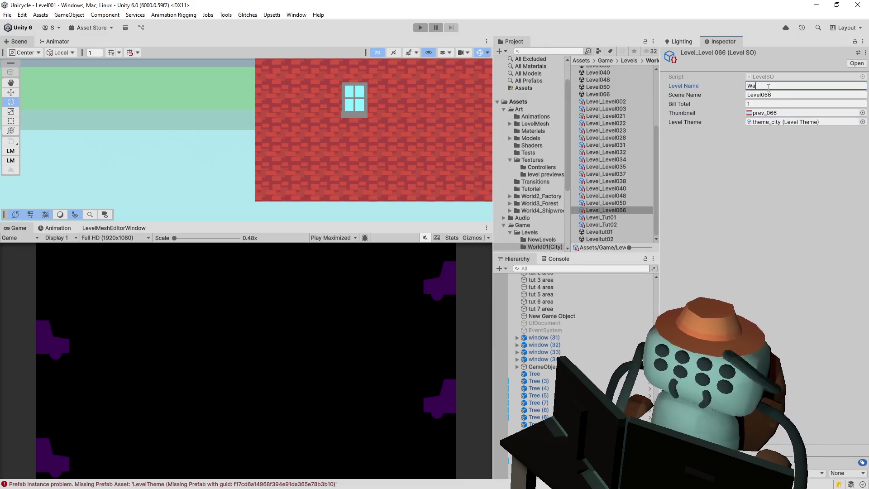
{"action": "type", "text": "hacka"}
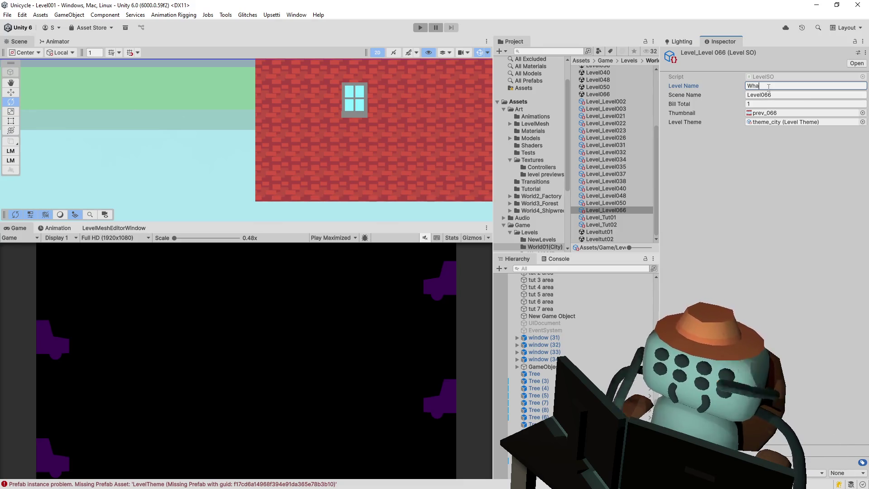
{"action": "type", "text": "mole"}
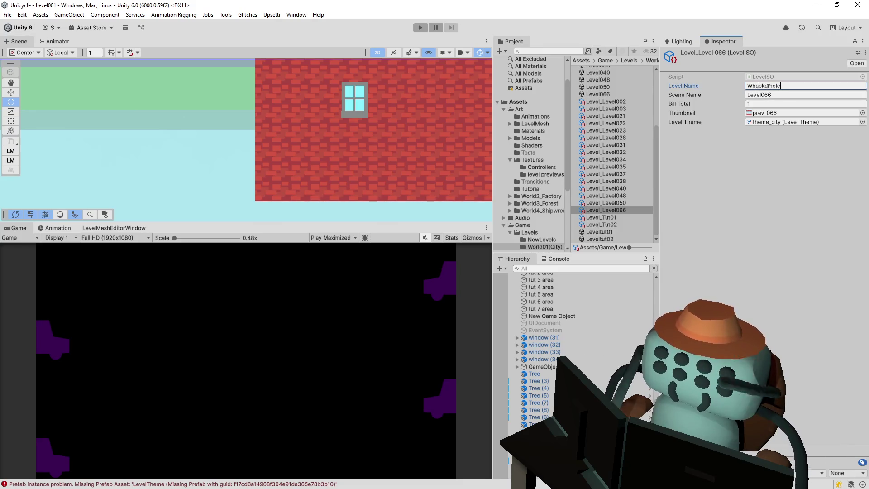
{"action": "key", "text": "Return"}
{"action": "left_click", "coordinate": [769, 86]}
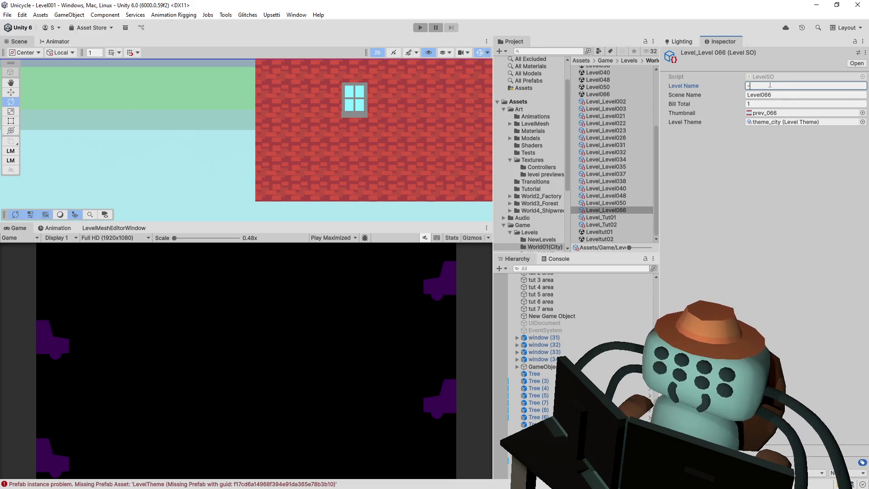
{"action": "type", "text": "Whackamole"}
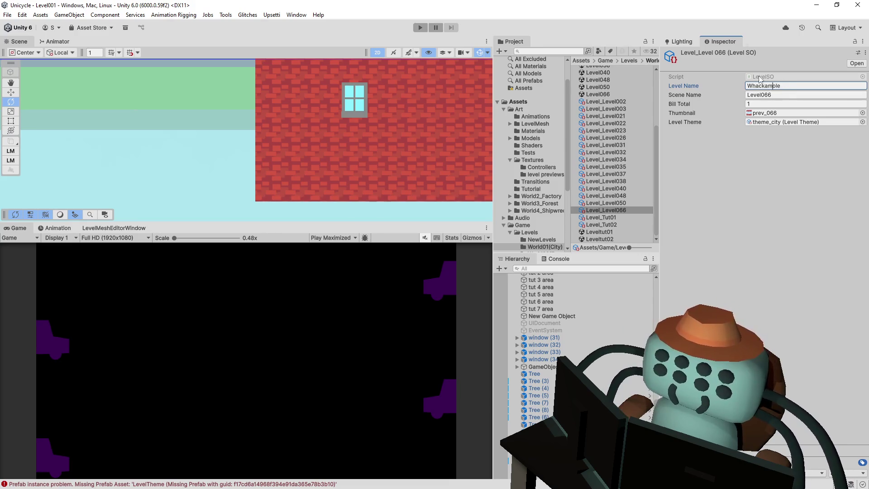
{"action": "type", "text": "-"}
{"action": "key", "text": "Right"}
{"action": "type", "text": "-"}
{"action": "key", "text": "Right"}
{"action": "key", "text": "BackSpace"}
{"action": "type", "text": "M"}
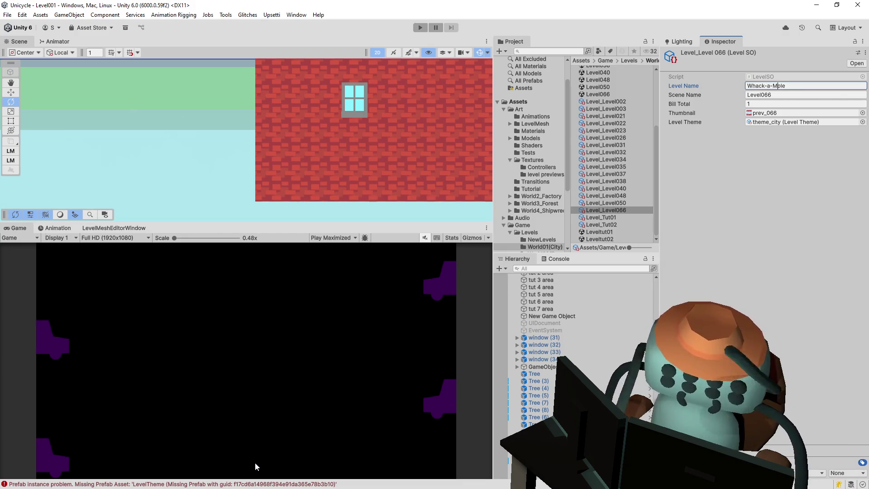
{"action": "key", "text": "Left"}
{"action": "key", "text": "Left"}
{"action": "key", "text": "BackSpace"}
{"action": "type", "text": "A"}
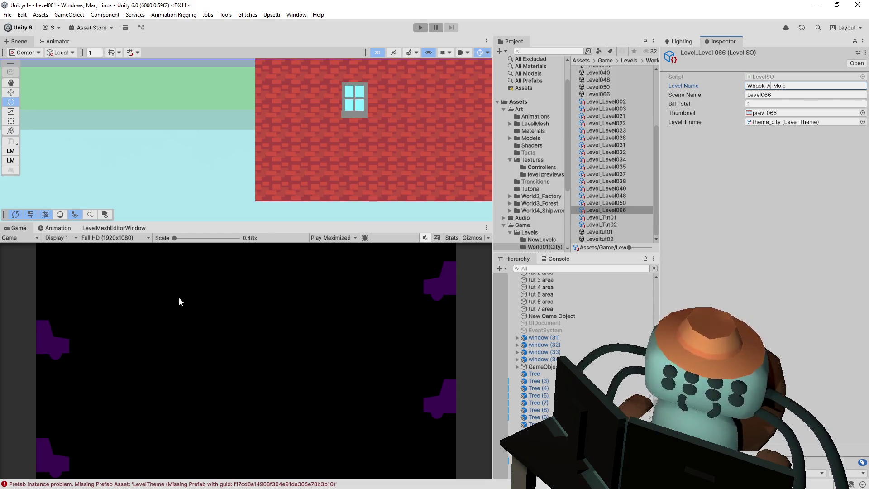
{"action": "left_click", "coordinate": [805, 213]}
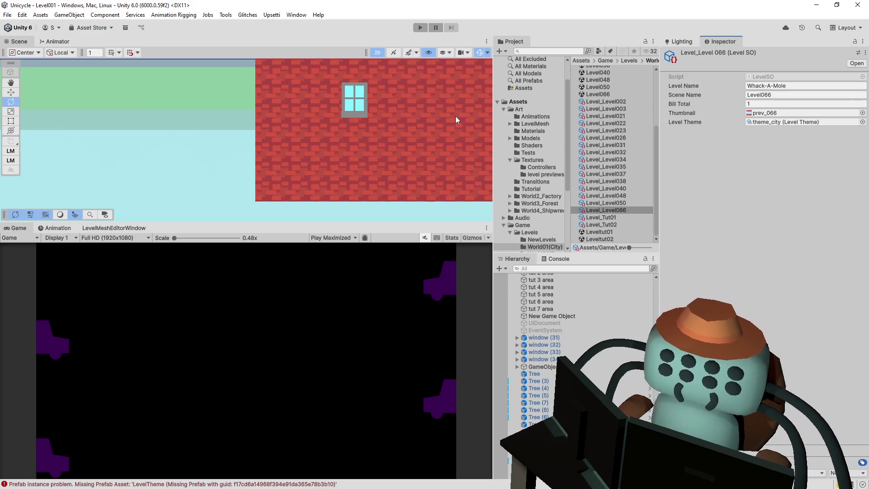
{"action": "scroll", "coordinate": [456, 116], "scroll_direction": "down", "scroll_amount": 5}
{"action": "left_click", "coordinate": [557, 50]}
Search the Project for 'overworld' and open the Overworld scene on the level platforms
{"action": "type", "text": "overworld"}
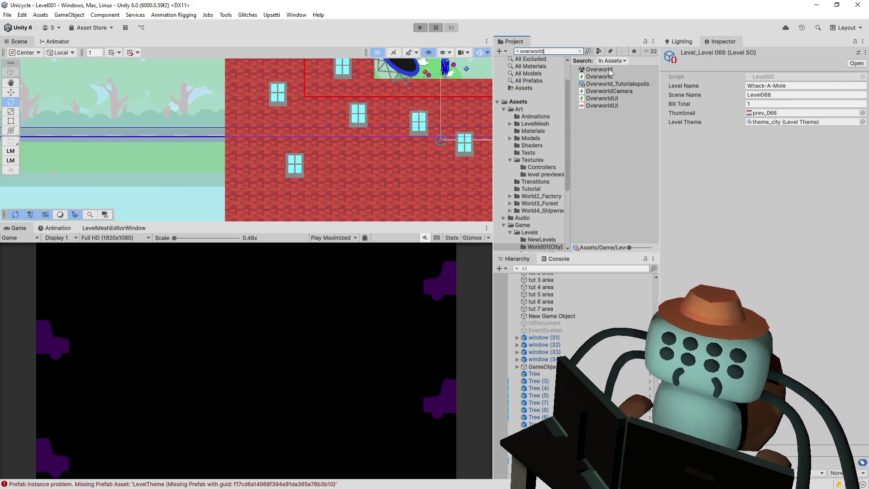
{"action": "left_click", "coordinate": [609, 69]}
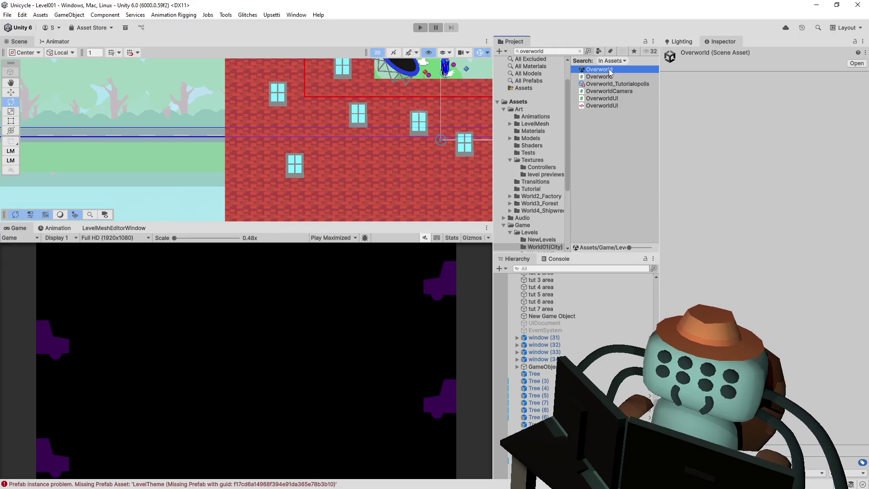
{"action": "double_click", "coordinate": [609, 69]}
{"action": "left_click_drag", "start_coordinate": [320, 77], "coordinate": [297, 96]}
{"action": "scroll", "coordinate": [256, 170], "scroll_direction": "up", "scroll_amount": 2}
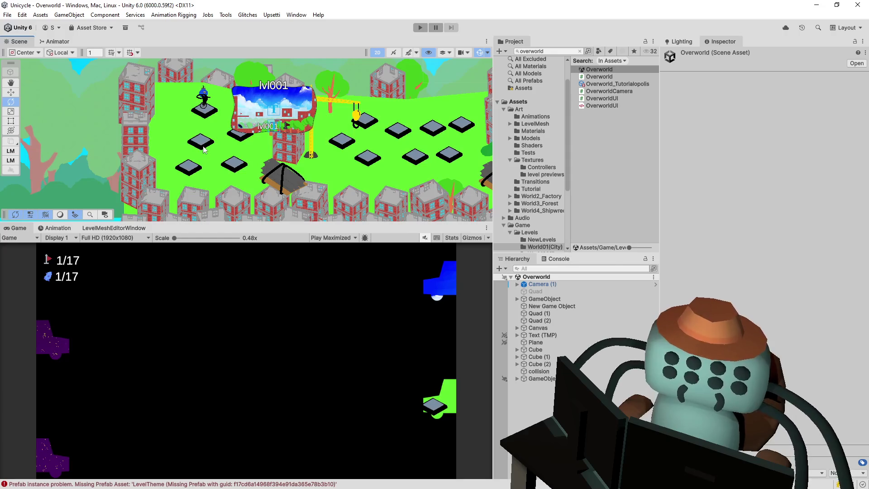
Select the Gate_Level038 platform and inspect its empty Level SO picker without changing it
{"action": "left_click", "coordinate": [194, 172]}
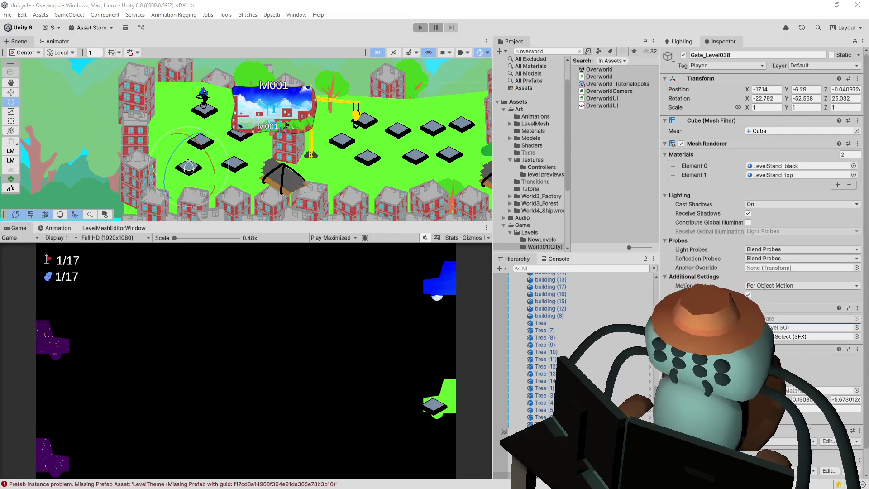
{"action": "left_click", "coordinate": [857, 328]}
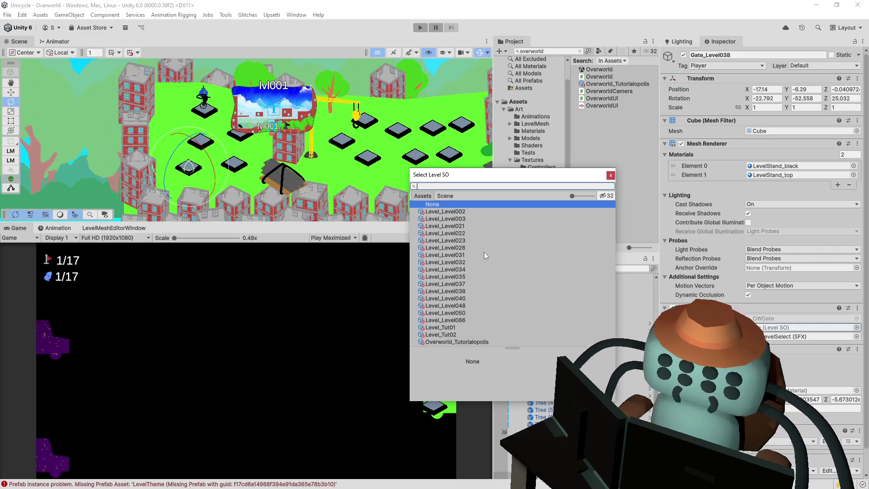
{"action": "left_click", "coordinate": [609, 174]}
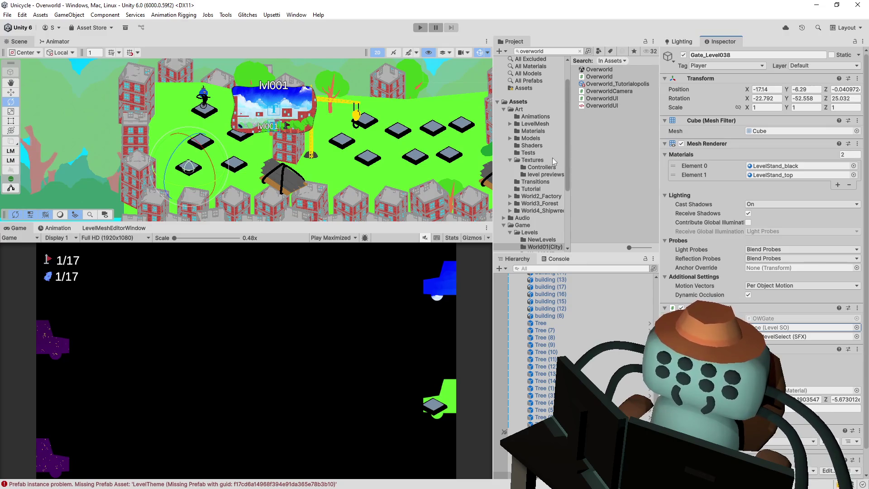
Clear the search and show the World01(City) folder contents
{"action": "scroll", "coordinate": [551, 223], "scroll_direction": "down", "scroll_amount": 3}
{"action": "left_click", "coordinate": [549, 219]}
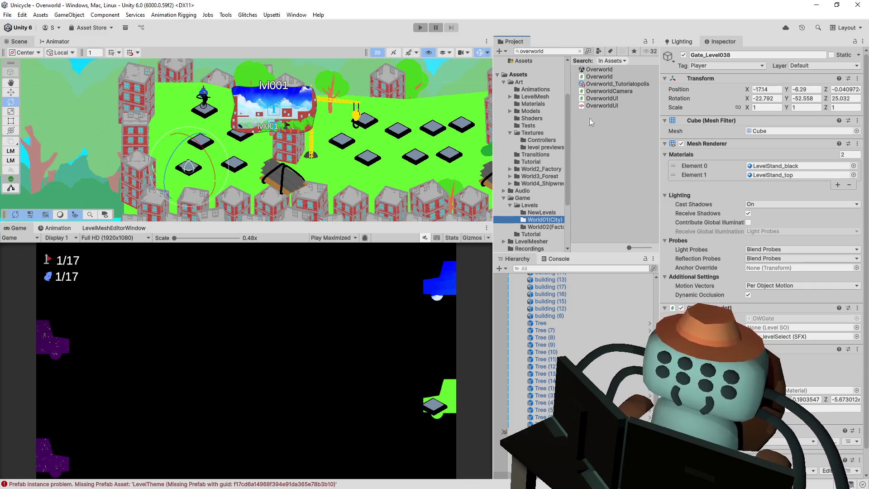
{"action": "left_click", "coordinate": [550, 208]}
Append '(Back Alley)' to Level_Level002 and '(Zig and Zag)' to Level_Level003
{"action": "left_click", "coordinate": [545, 220]}
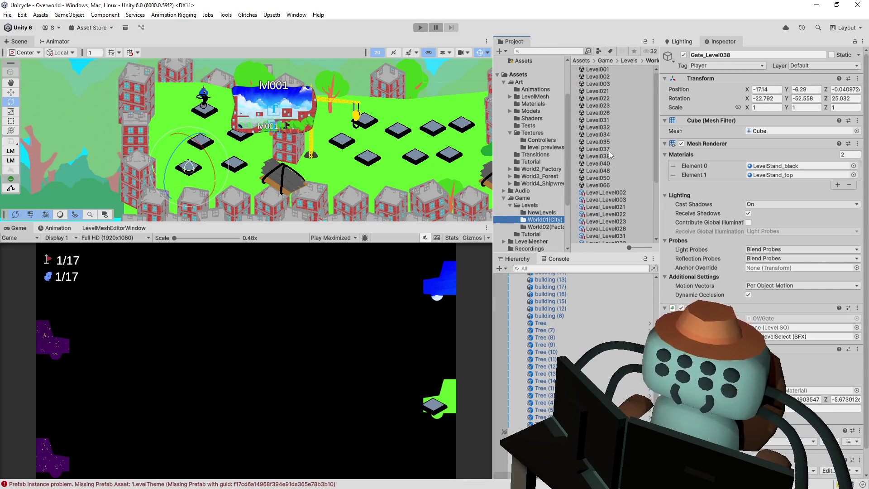
{"action": "scroll", "coordinate": [616, 158], "scroll_direction": "down", "scroll_amount": 4}
{"action": "left_click", "coordinate": [628, 111]}
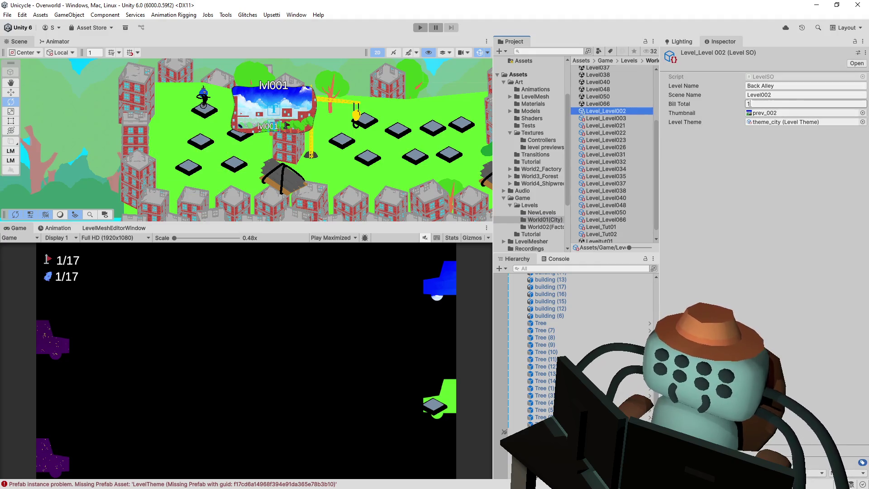
{"action": "left_click", "coordinate": [627, 111]}
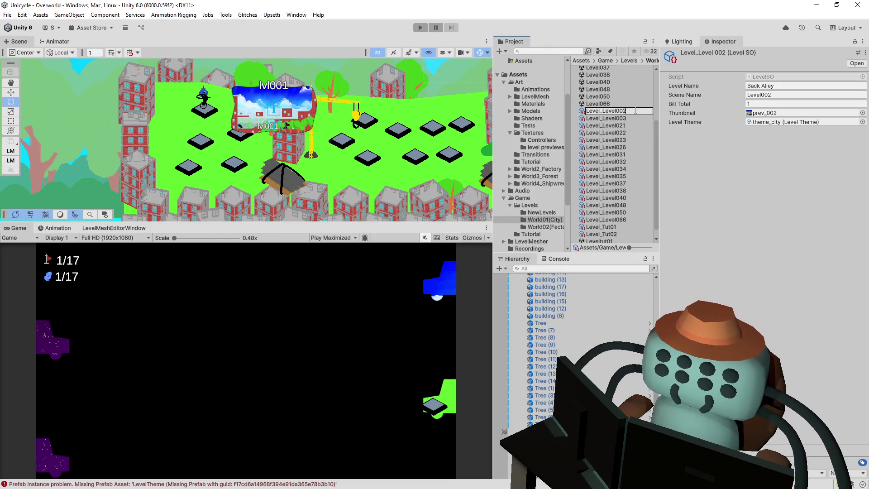
{"action": "type", "text": "(Back Alley)"}
{"action": "key", "text": "Return"}
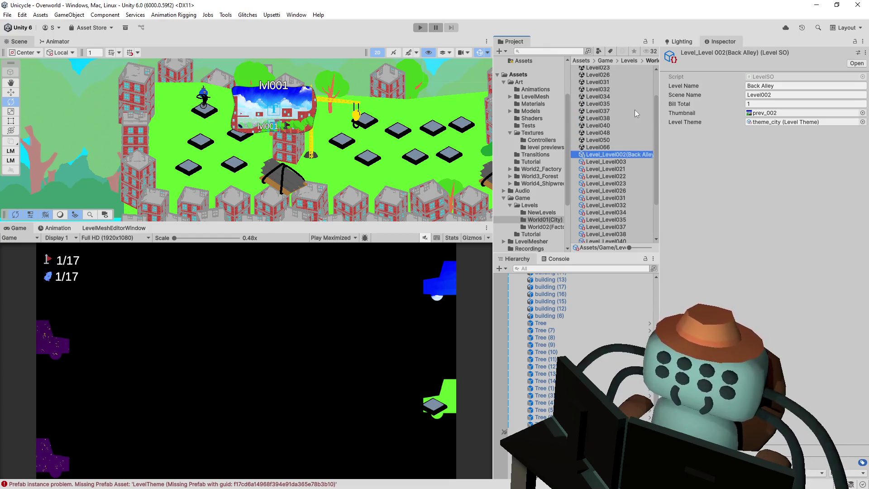
{"action": "left_click", "coordinate": [628, 161]}
{"action": "left_click", "coordinate": [770, 85]}
{"action": "left_click", "coordinate": [637, 164]}
{"action": "left_click", "coordinate": [634, 164]}
{"action": "type", "text": "("}
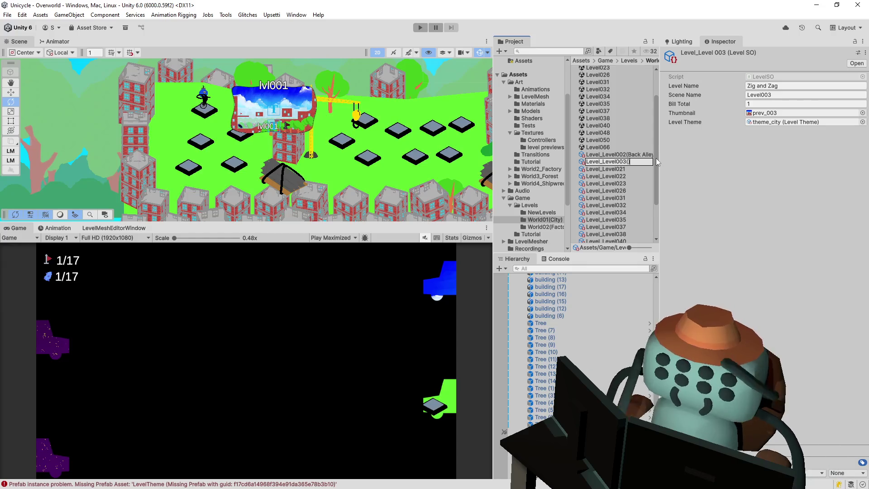
{"action": "type", "text": "Zig and Zag"}
{"action": "key", "text": "Return"}
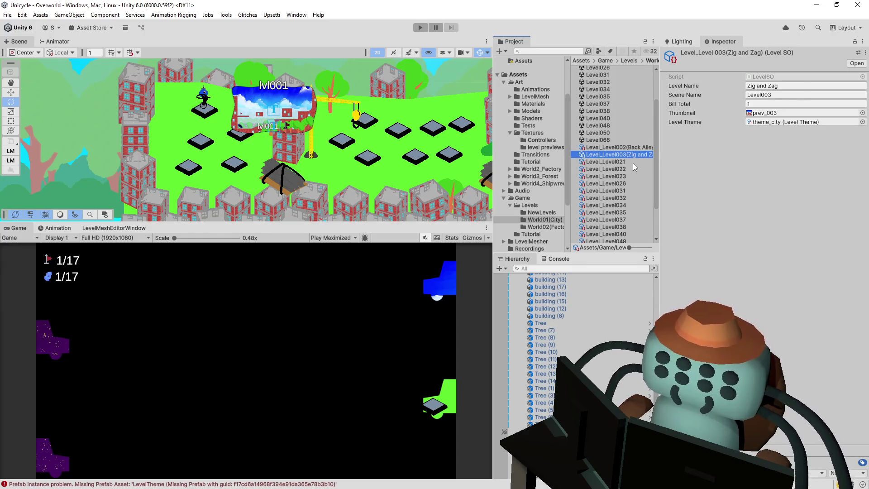
Append '(As All Things Should Be)' to Level_Level021 and '(Pinball 1)' to Level_Level022
{"action": "left_click", "coordinate": [633, 163]}
{"action": "left_click", "coordinate": [686, 85]}
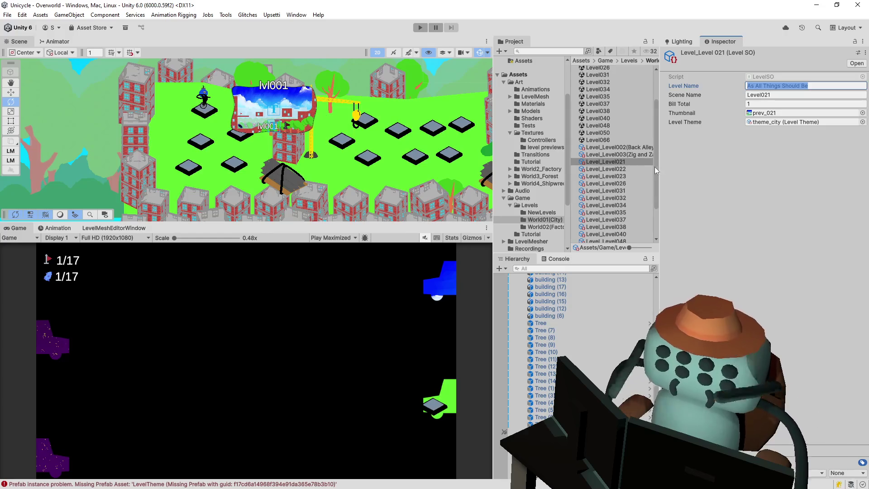
{"action": "left_click", "coordinate": [631, 165]}
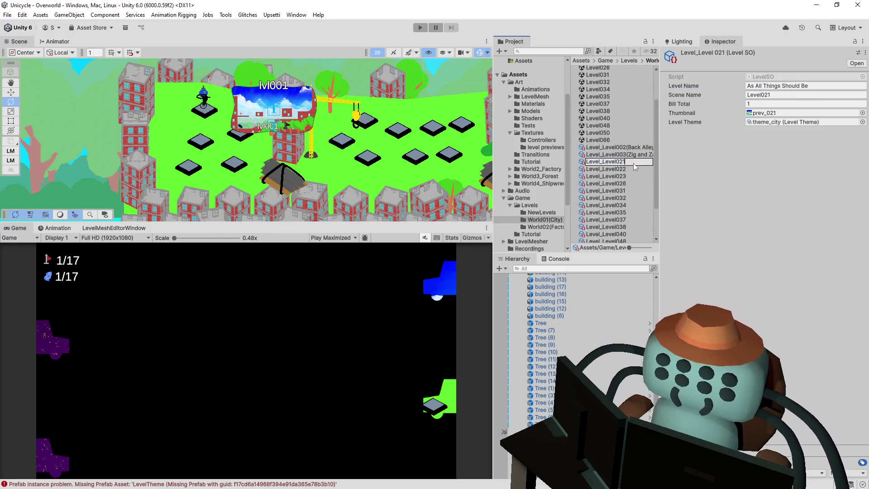
{"action": "type", "text": "(As All Things Should Be"}
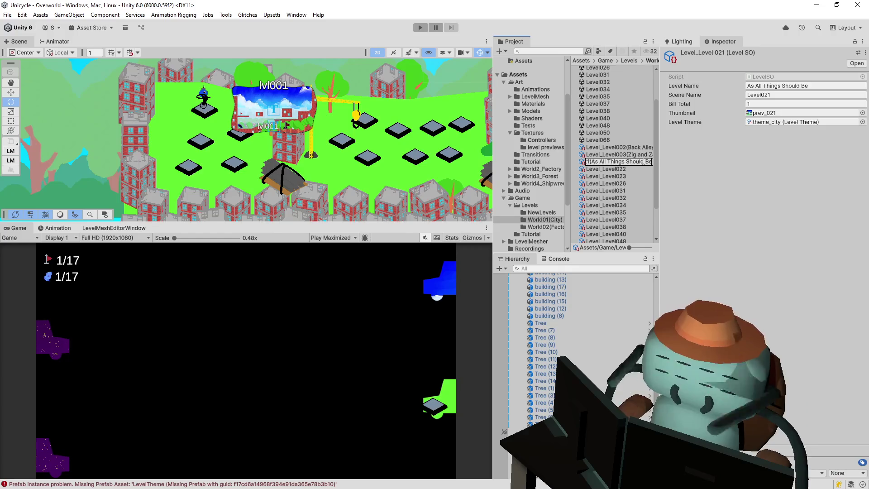
{"action": "key", "text": "Return"}
{"action": "left_click", "coordinate": [643, 162]}
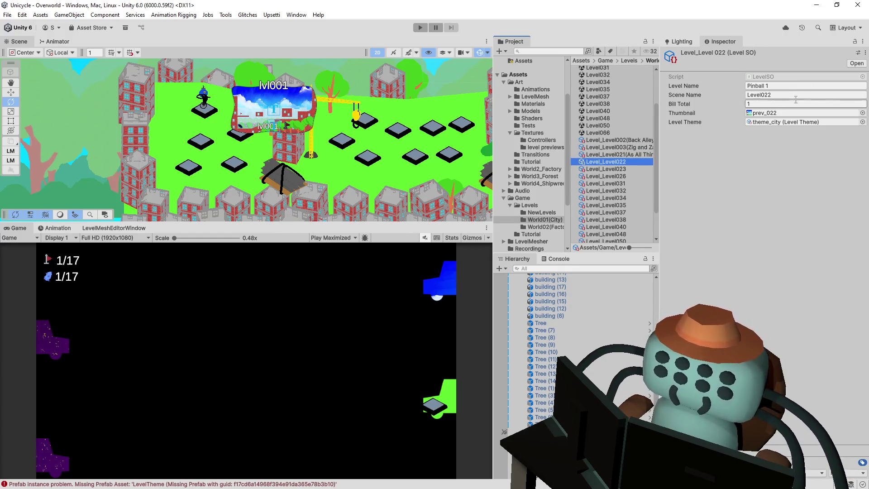
{"action": "left_click", "coordinate": [795, 86]}
{"action": "left_click", "coordinate": [632, 161]}
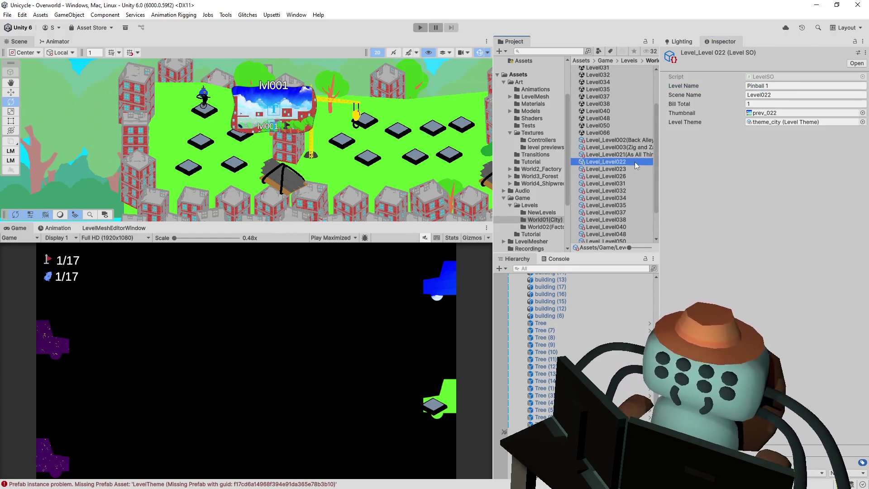
{"action": "left_click", "coordinate": [639, 162]}
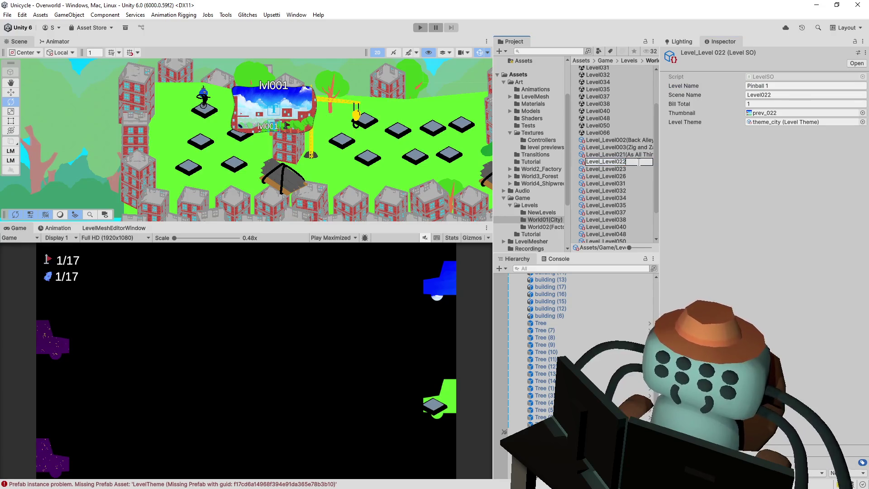
{"action": "type", "text": "(Pinball 1"}
{"action": "key", "text": "Return"}
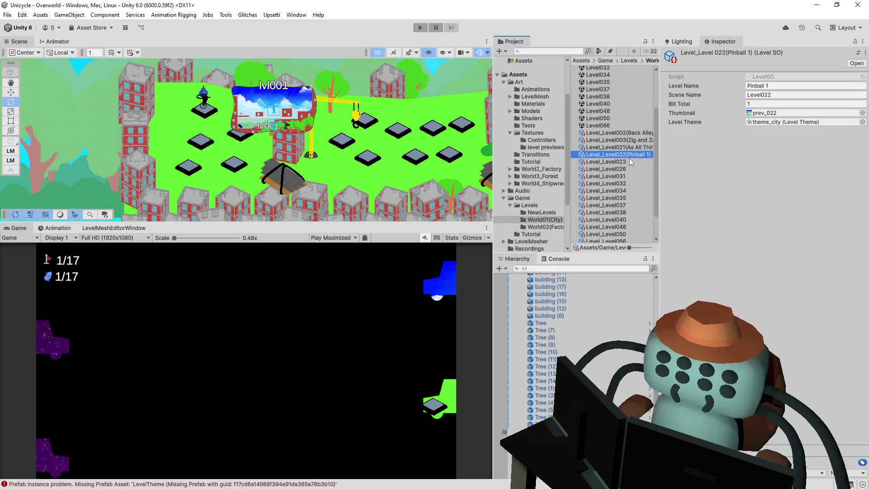
Rename Level_Level023 to Level_Level023(Pinball 2)
{"action": "left_click", "coordinate": [629, 161]}
{"action": "left_click", "coordinate": [794, 85]}
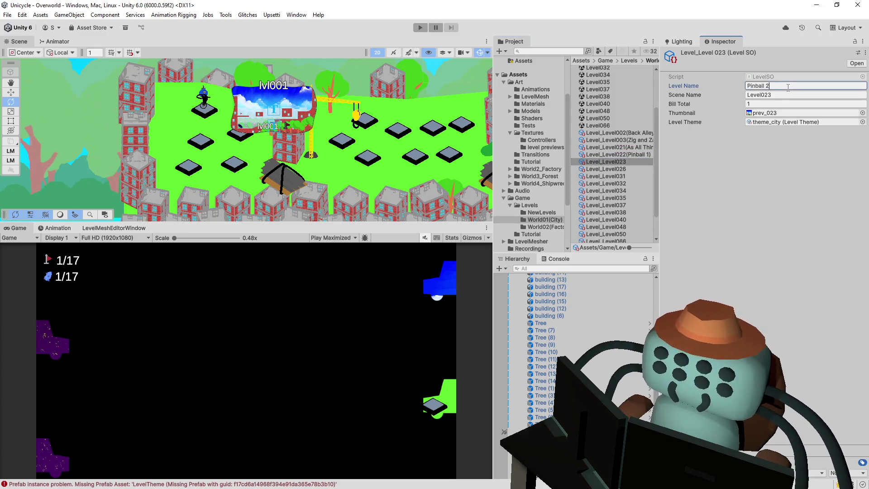
{"action": "left_click", "coordinate": [631, 168]}
{"action": "left_click", "coordinate": [637, 159]}
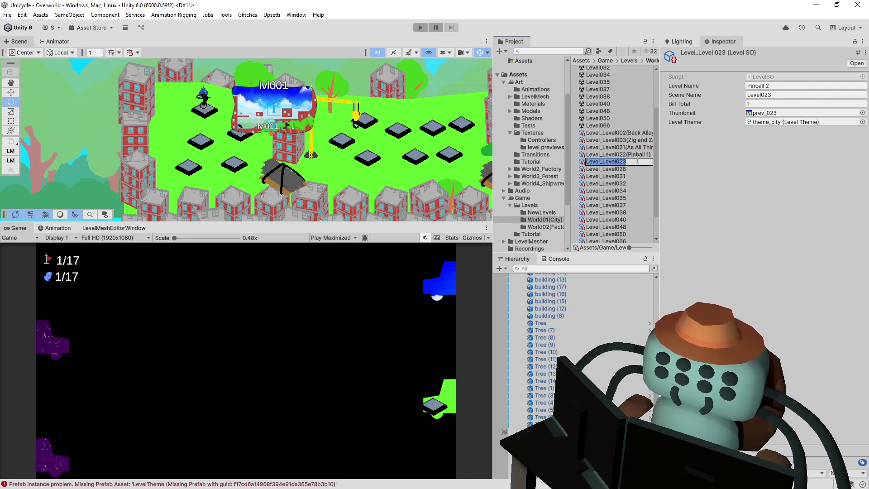
{"action": "left_click", "coordinate": [636, 160]}
{"action": "type", "text": "Pinball 2"}
{"action": "key", "text": "Return"}
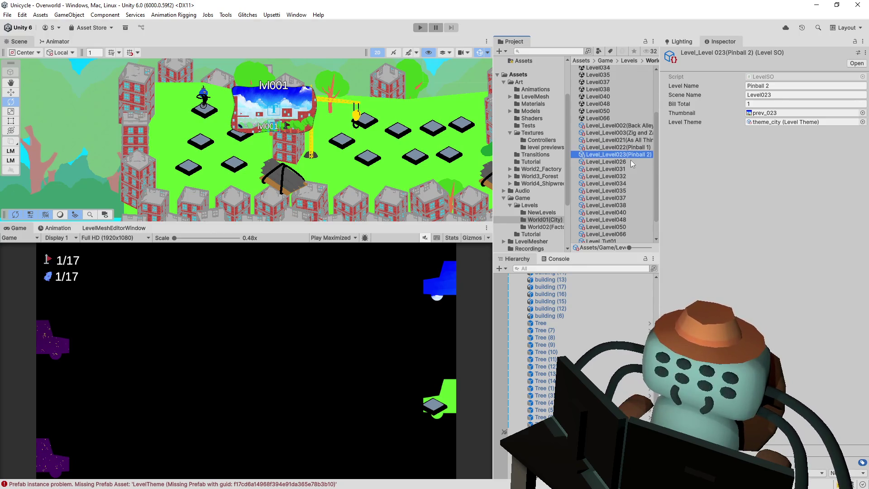
{"action": "left_click", "coordinate": [642, 169]}
Rename the Level026 asset to Level_Level026(34 Pipes) using its level name
{"action": "left_click", "coordinate": [627, 159]}
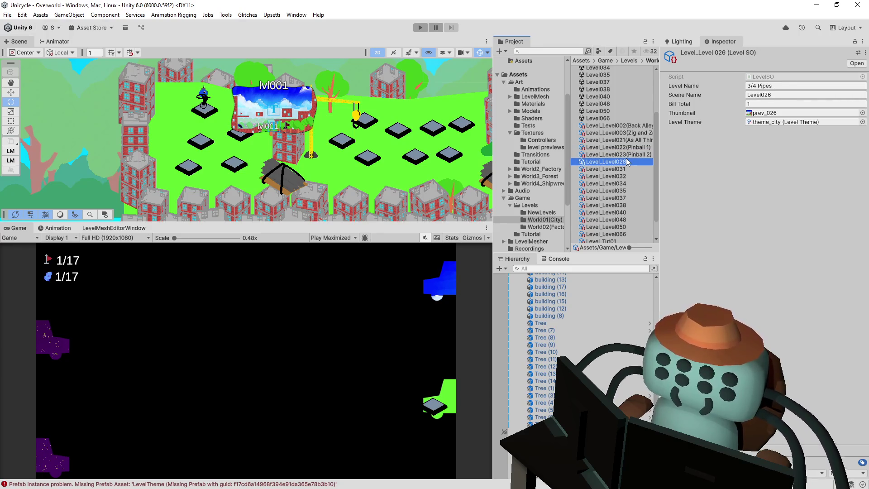
{"action": "left_click", "coordinate": [785, 86]}
{"action": "left_click", "coordinate": [633, 161]}
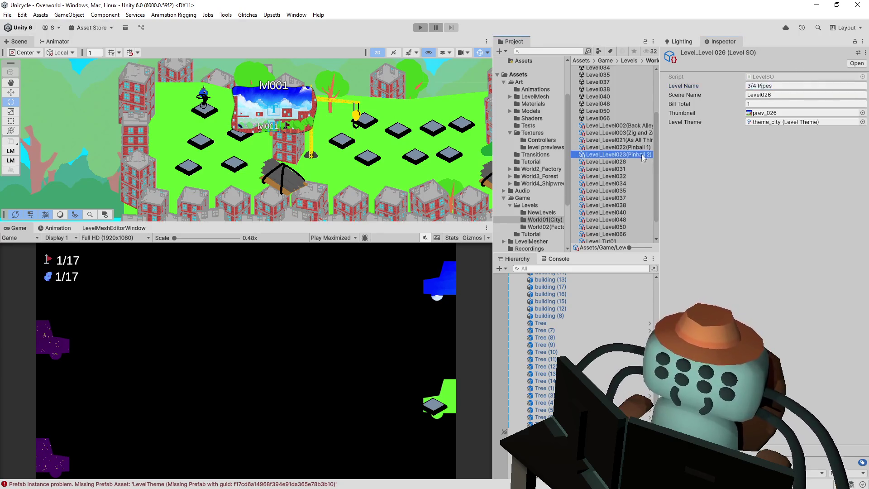
{"action": "left_click", "coordinate": [636, 162]}
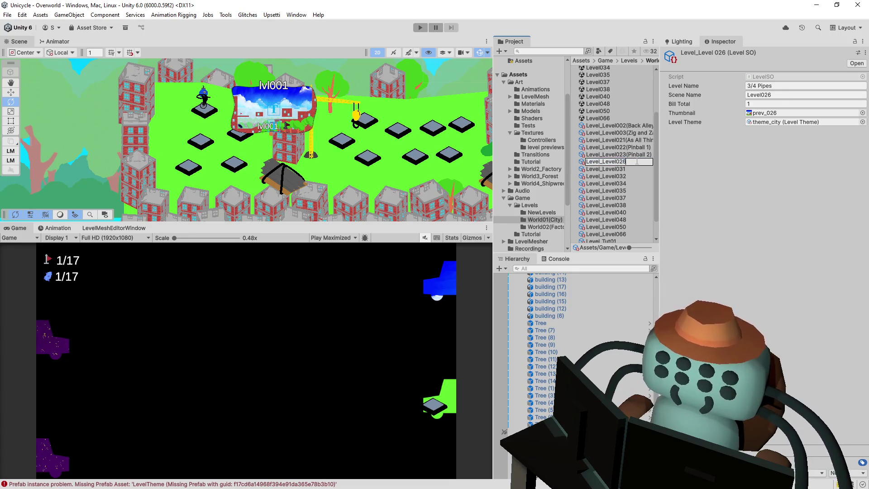
{"action": "type", "text": "(3/4 Pipes"}
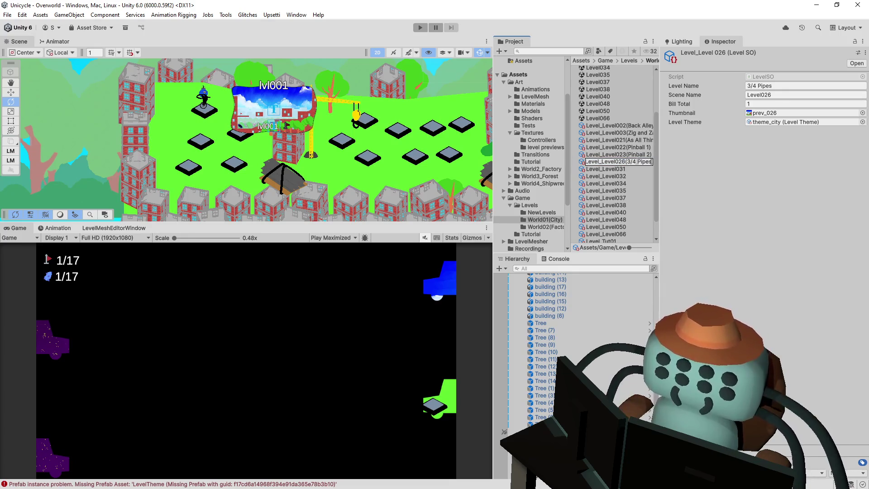
{"action": "key", "text": "Return"}
{"action": "left_click", "coordinate": [637, 161]}
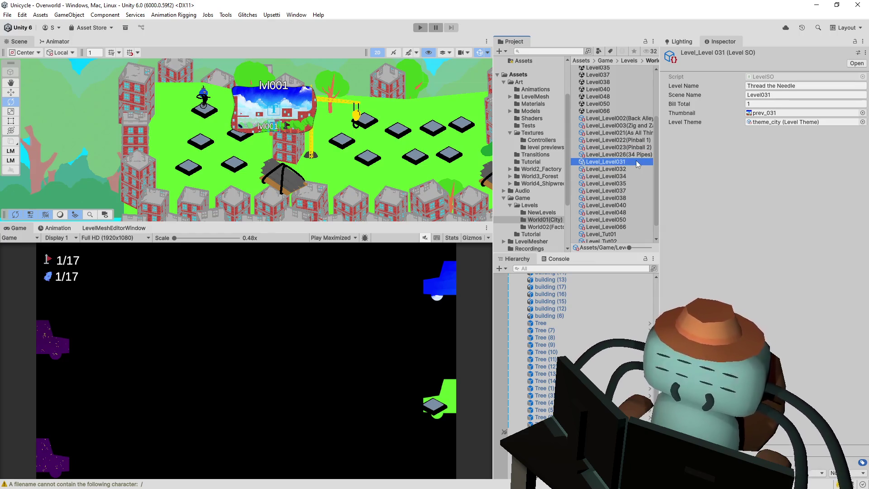
{"action": "left_click", "coordinate": [632, 156]}
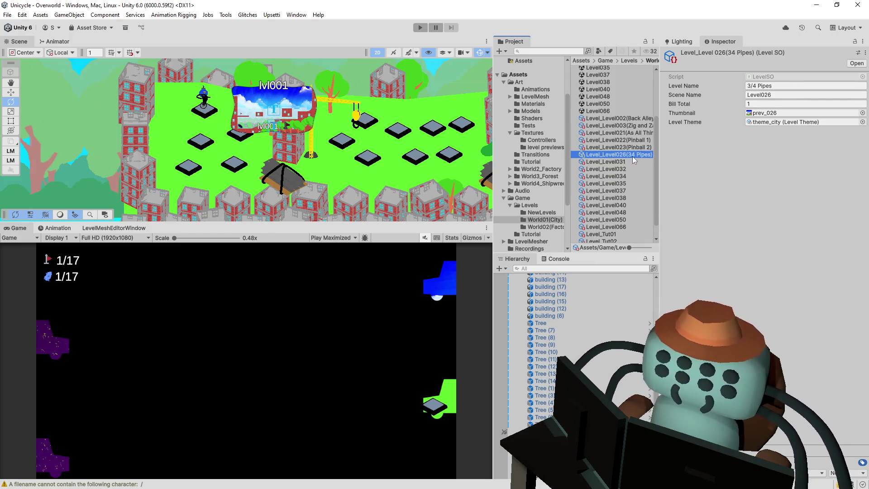
{"action": "left_click", "coordinate": [634, 156]}
{"action": "left_click", "coordinate": [632, 155]}
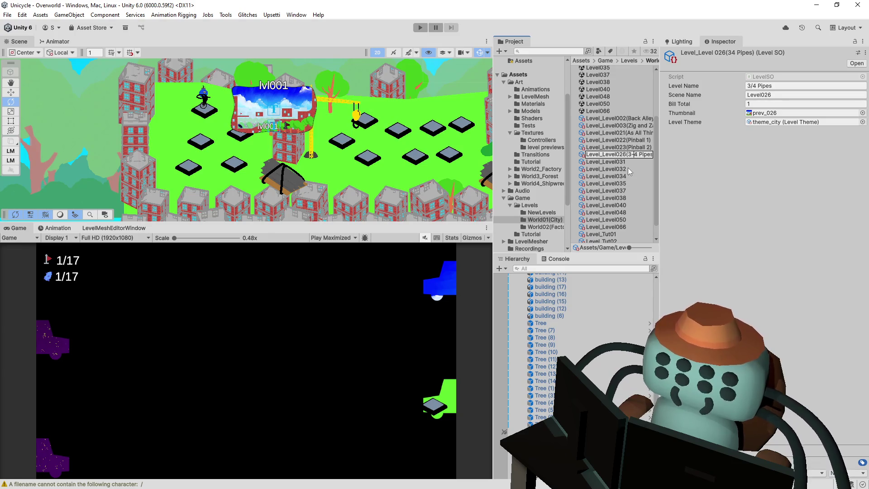
{"action": "type", "text": "|"}
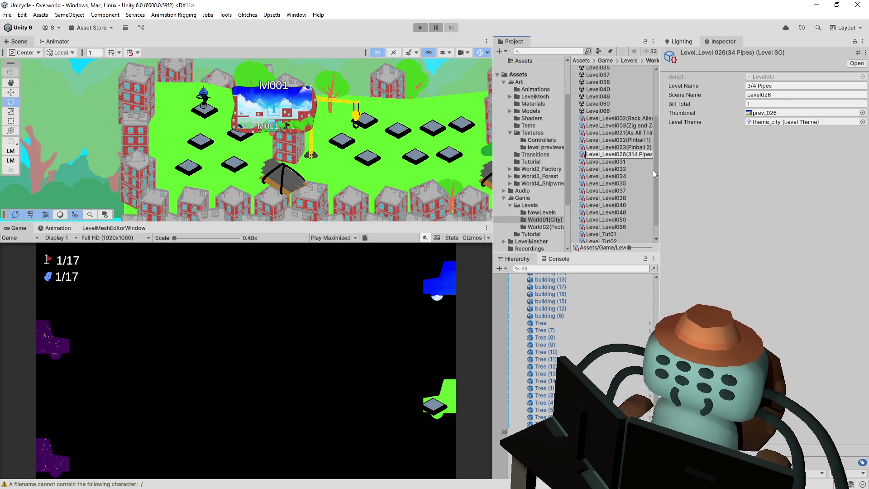
{"action": "key", "text": "Return"}
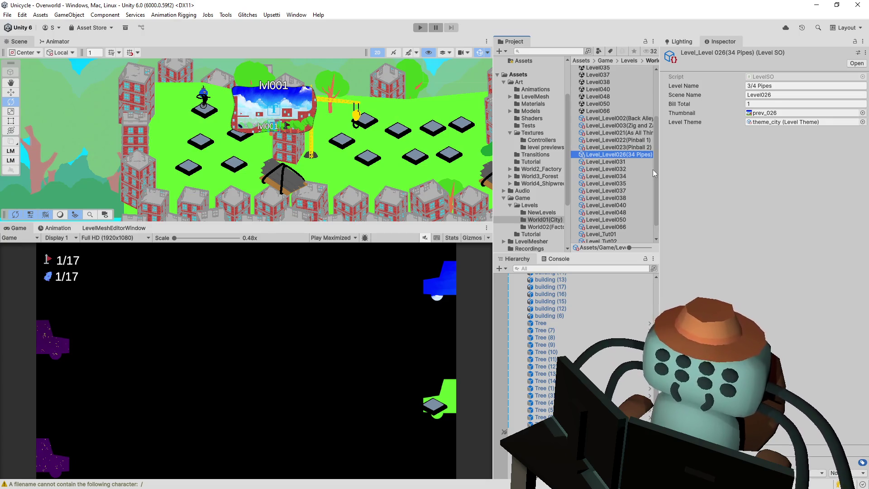
Rename Level031 to Level_Level031(Thread the Needle)
{"action": "left_click", "coordinate": [637, 162]}
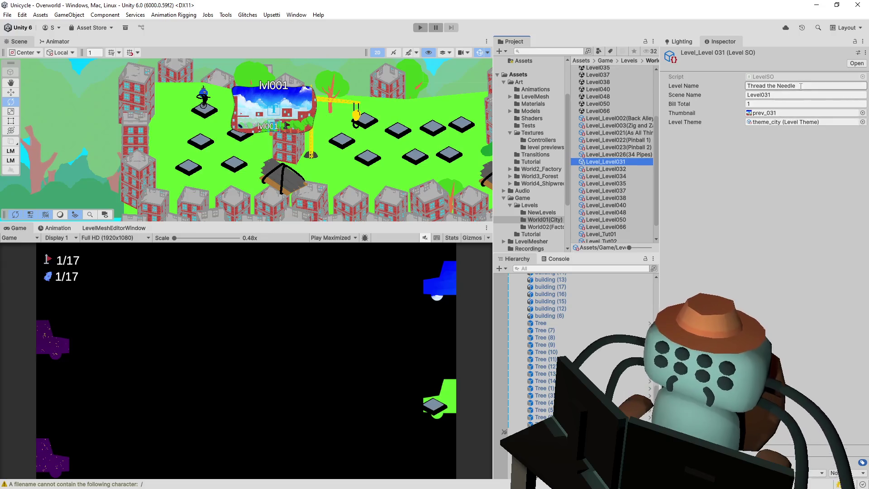
{"action": "left_click", "coordinate": [770, 86]}
{"action": "left_click", "coordinate": [632, 162]}
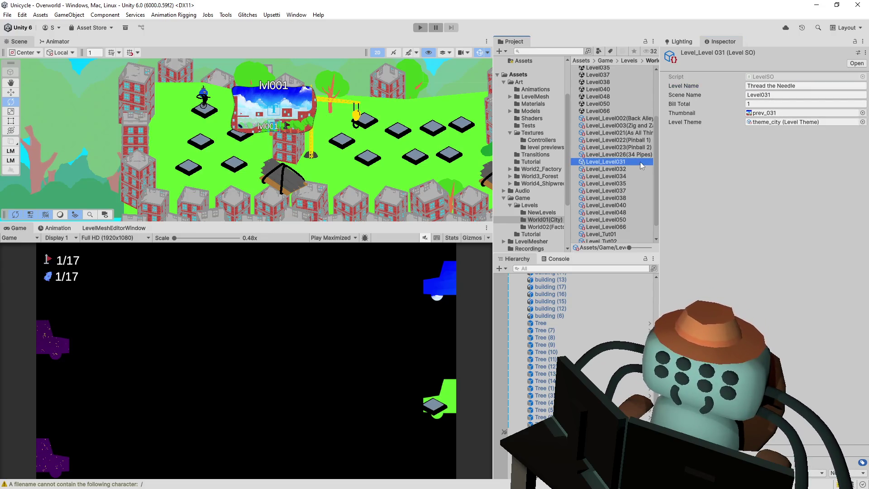
{"action": "type", "text": "(Thread the Needle)"}
{"action": "key", "text": "Return"}
Rename Level032 to Level_Level032(Chimney Stacks) with its copied level name
{"action": "left_click", "coordinate": [626, 162]}
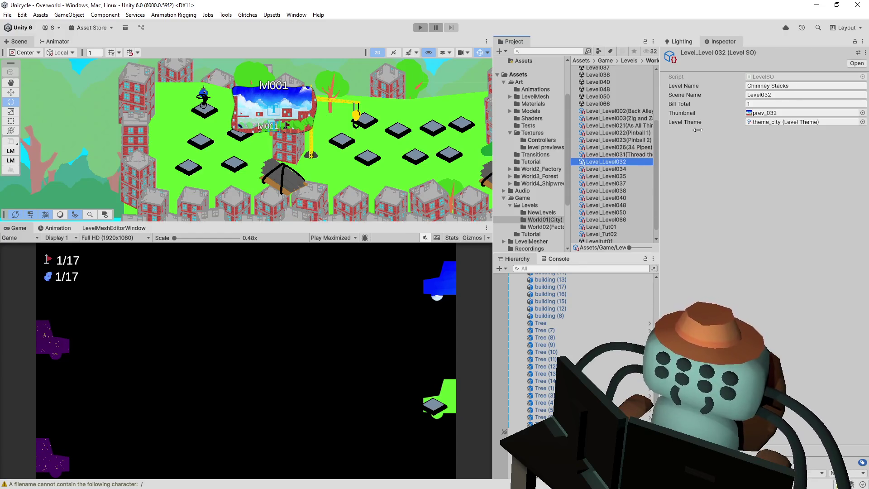
{"action": "left_click", "coordinate": [769, 86]}
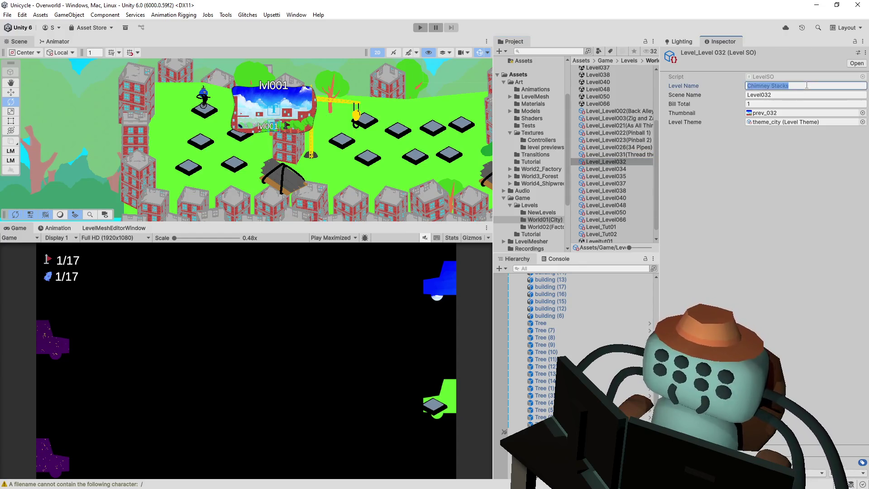
{"action": "left_click", "coordinate": [641, 161]}
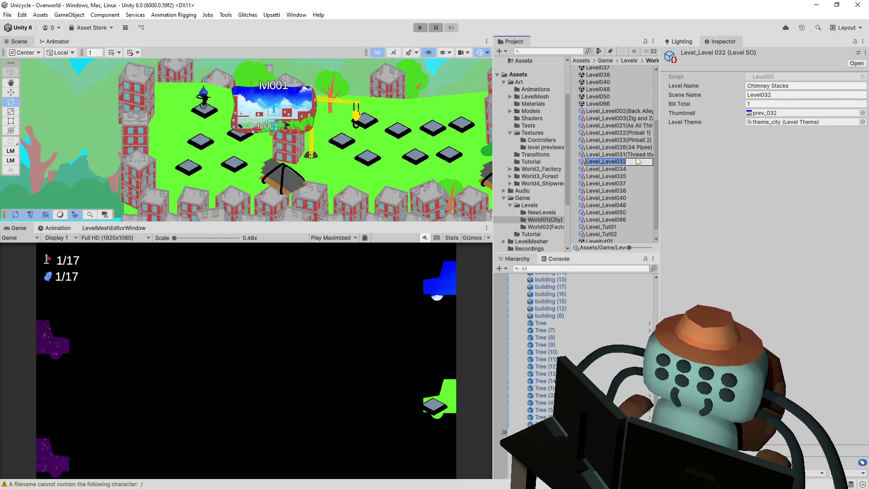
{"action": "scroll", "coordinate": [636, 156], "scroll_direction": "down", "scroll_amount": 1}
{"action": "left_click", "coordinate": [634, 154]}
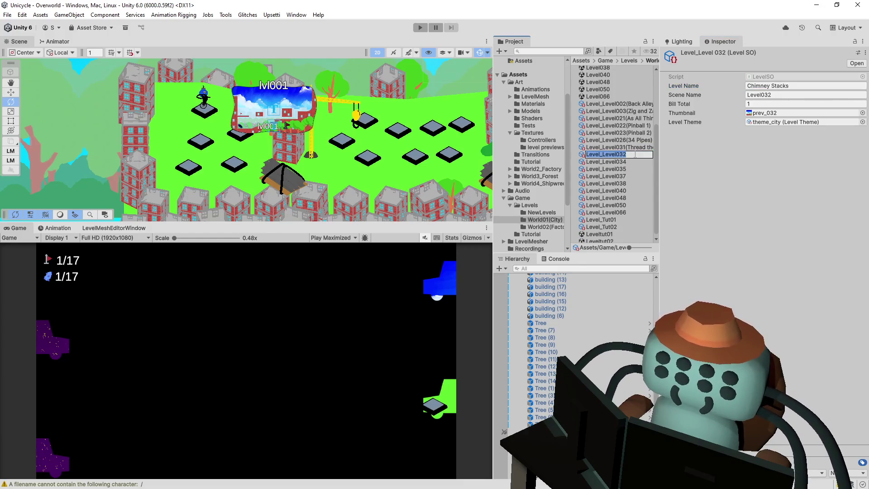
{"action": "key", "text": "End"}
{"action": "type", "text": "("}
{"action": "type", "text": "Chimney Stacks"}
{"action": "type", "text": ")"}
{"action": "key", "text": "Return"}
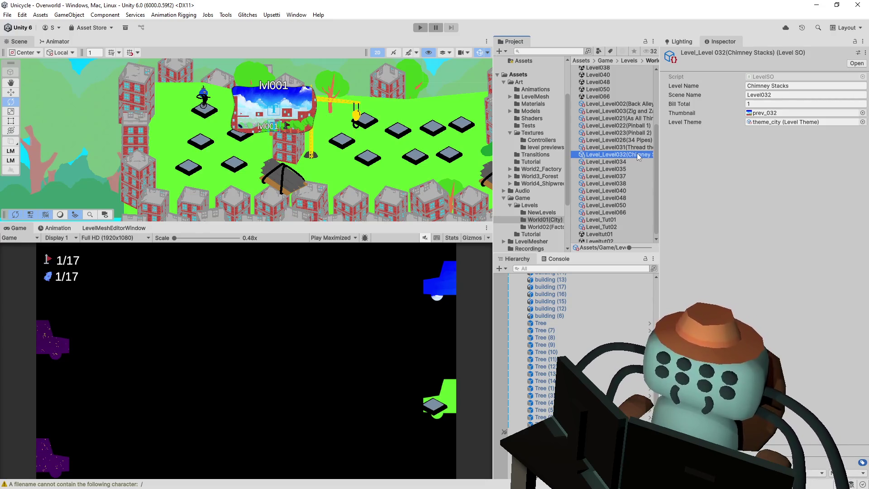
Append (OSHA Violation) to Level034 and (Pinwheels) to Level035
{"action": "left_click", "coordinate": [631, 162]}
{"action": "left_click", "coordinate": [779, 86]}
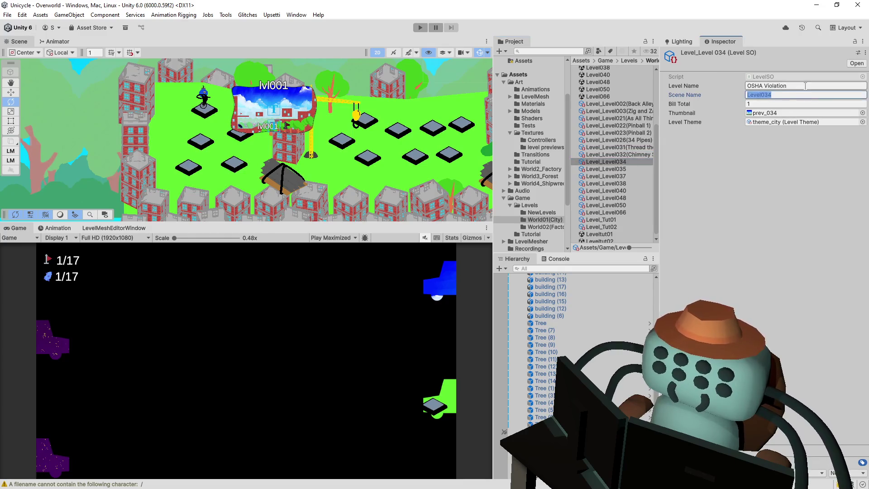
{"action": "left_click", "coordinate": [634, 162]}
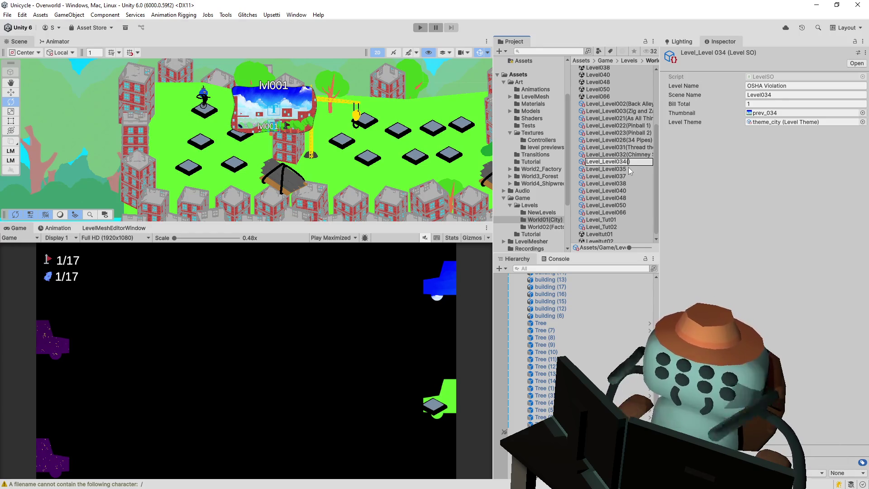
{"action": "type", "text": "(OSHA Violation)"}
{"action": "key", "text": "Return"}
{"action": "left_click", "coordinate": [628, 167]}
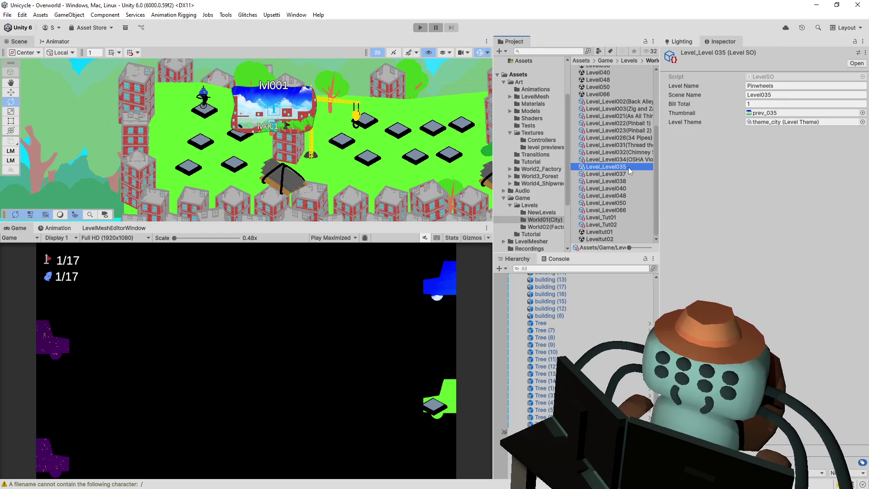
{"action": "left_click", "coordinate": [640, 168]}
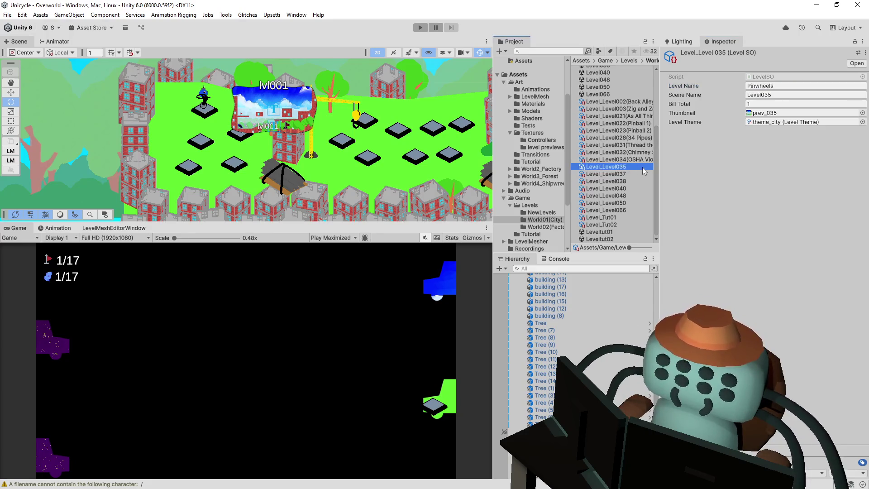
{"action": "key", "text": "End"}
{"action": "type", "text": "("}
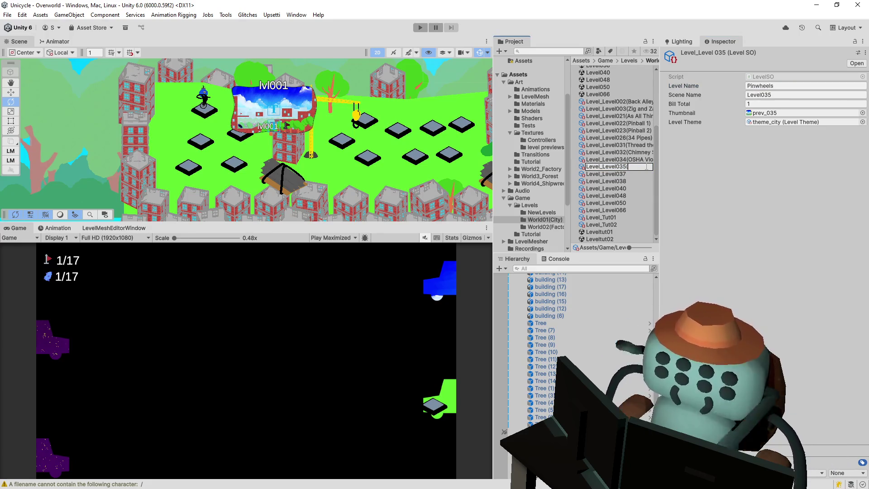
{"action": "type", "text": ")Pinwheels"}
{"action": "key", "text": "Return"}
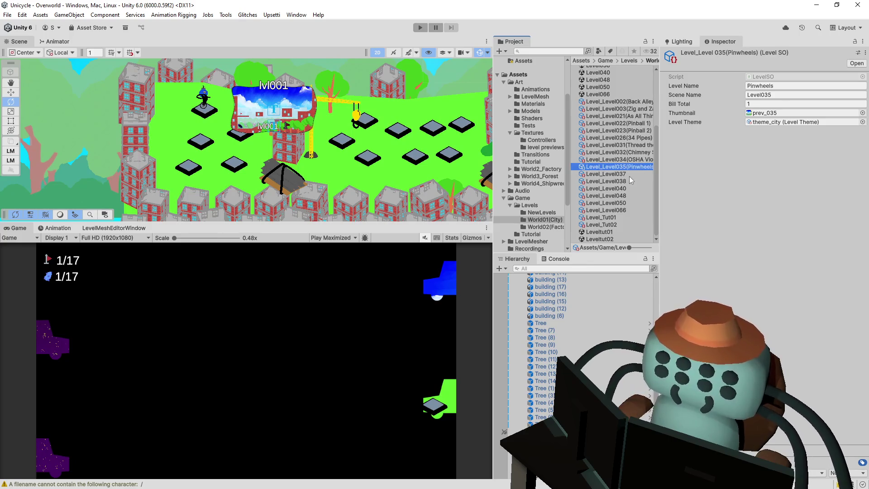
Rename Level037 to Level_Level037(Huh) and Level038 to Level_Level038(Very Straightforward)
{"action": "left_click", "coordinate": [629, 175]}
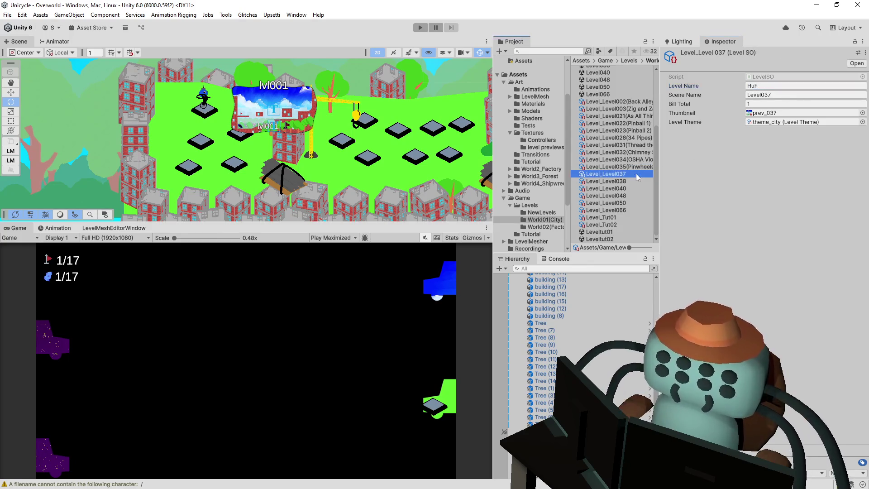
{"action": "left_click", "coordinate": [646, 173]}
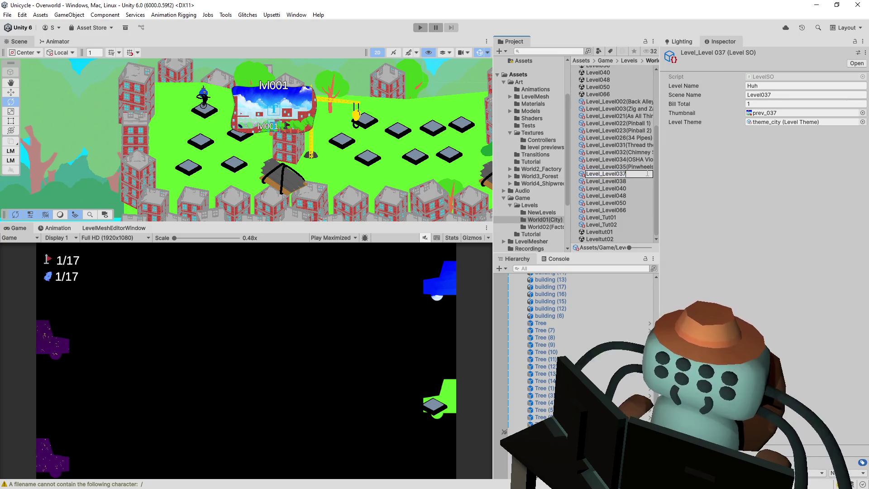
{"action": "type", "text": "(Huh"}
{"action": "key", "text": "Return"}
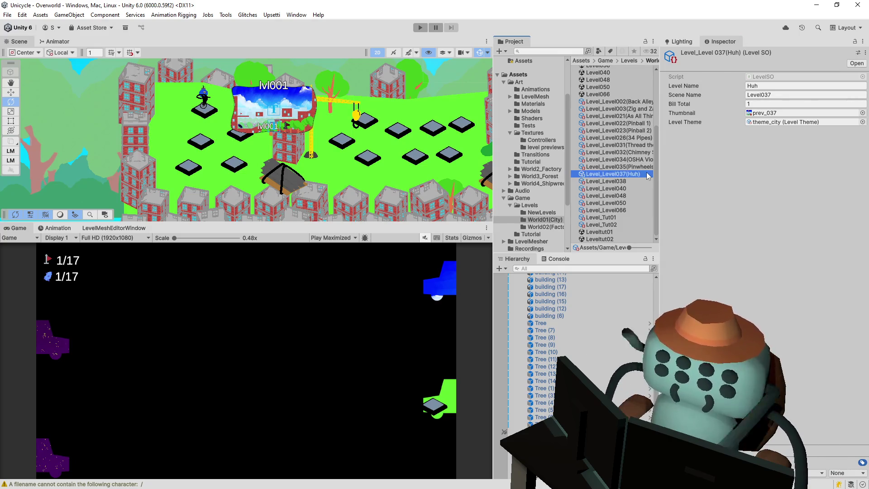
{"action": "left_click", "coordinate": [641, 183]}
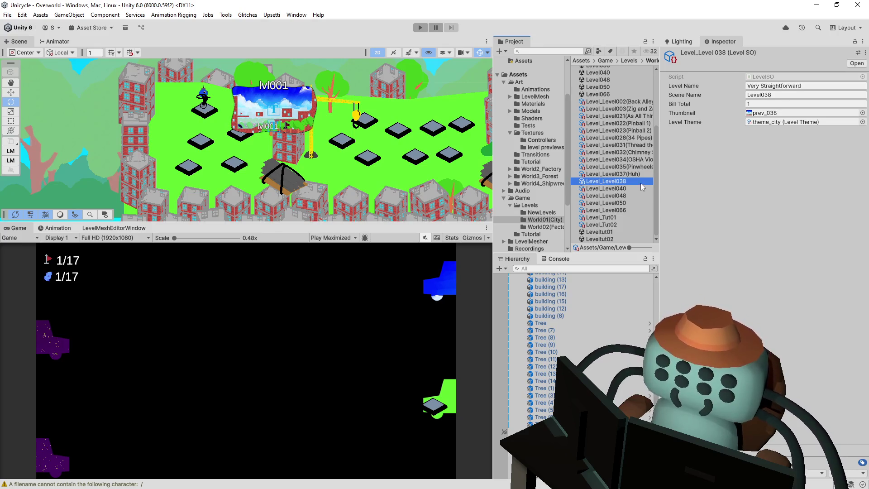
{"action": "left_click", "coordinate": [811, 85]}
{"action": "left_click", "coordinate": [638, 180]}
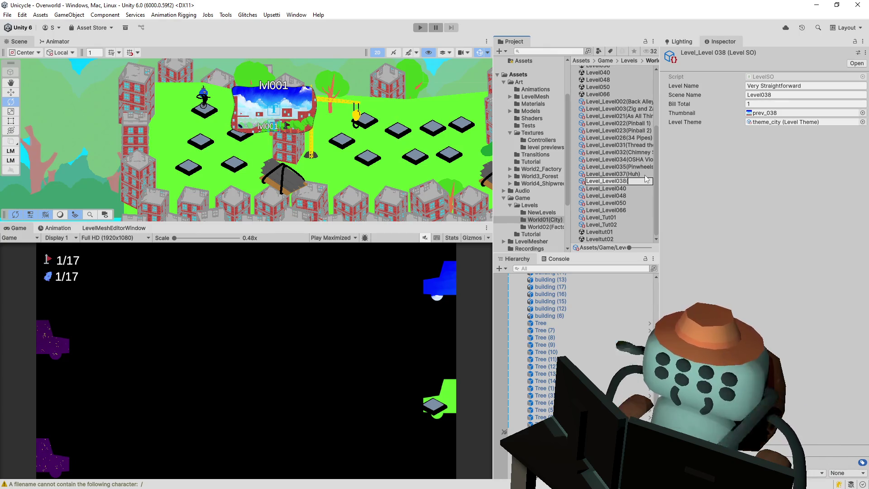
{"action": "type", "text": "Very Straightforward"}
{"action": "type", "text": ")"}
{"action": "key", "text": "Return"}
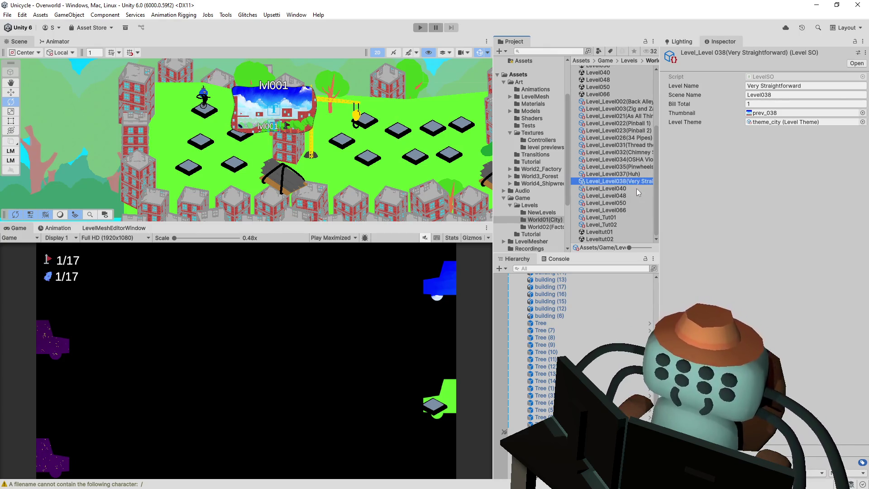
{"action": "left_click", "coordinate": [636, 188]}
{"action": "left_click", "coordinate": [634, 181]}
Append (Slither) to Level040 and (Finess Required) to Level048
{"action": "left_click", "coordinate": [632, 188]}
{"action": "left_click", "coordinate": [641, 188]}
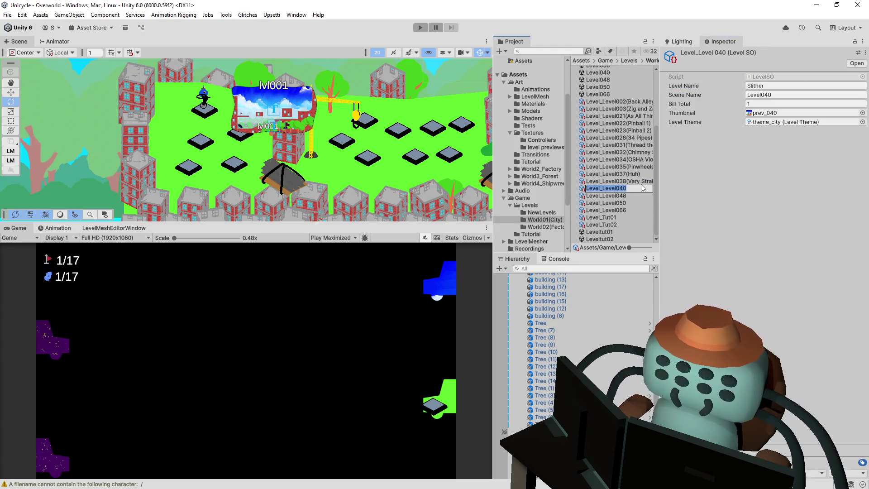
{"action": "left_click", "coordinate": [643, 188]}
{"action": "type", "text": "(Slither)"}
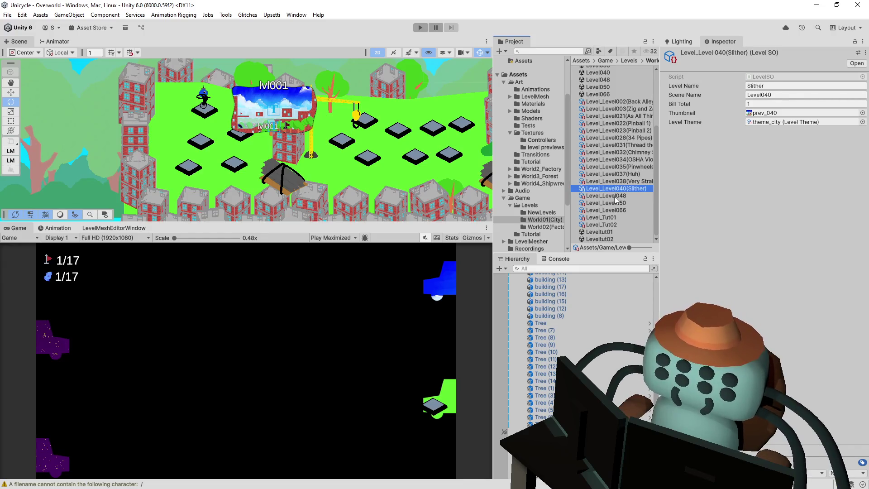
{"action": "left_click", "coordinate": [615, 197]}
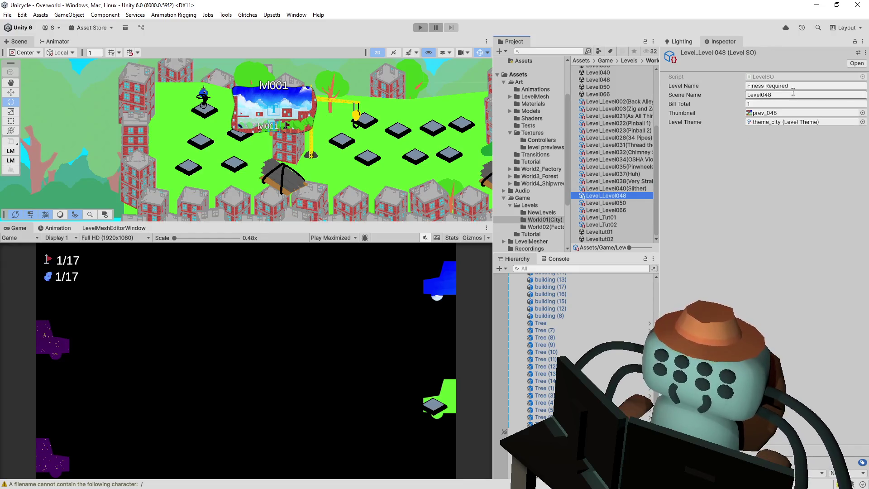
{"action": "left_click", "coordinate": [638, 195]}
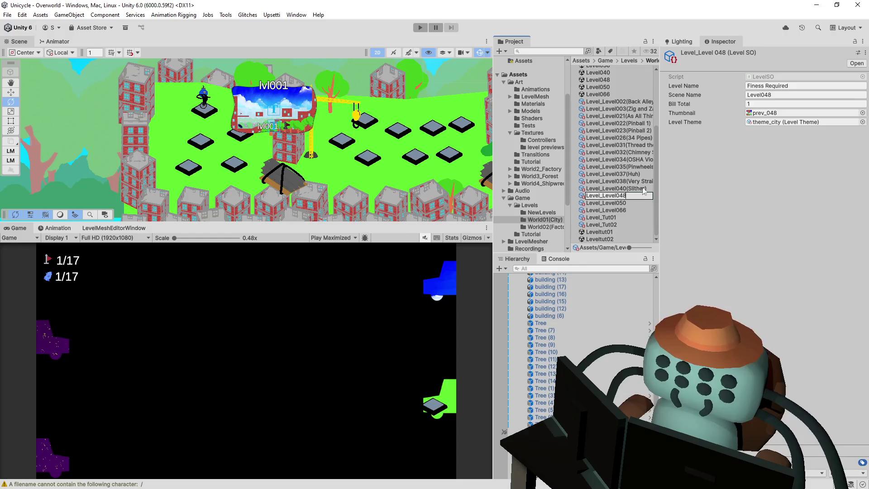
{"action": "type", "text": "("}
{"action": "key", "text": "ctrl+v"}
{"action": "key", "text": "Return"}
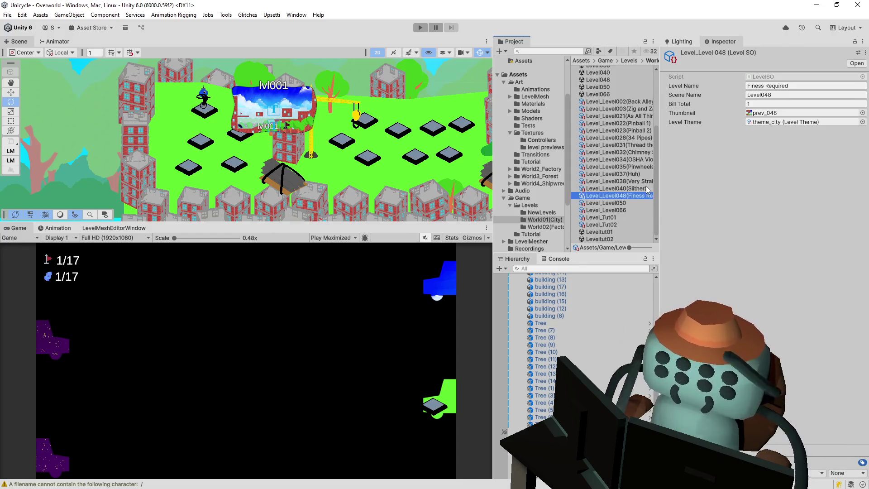
Append (Snail Shell) to Level050 and (Whack-A-Mole) to Level066
{"action": "left_click", "coordinate": [642, 202]}
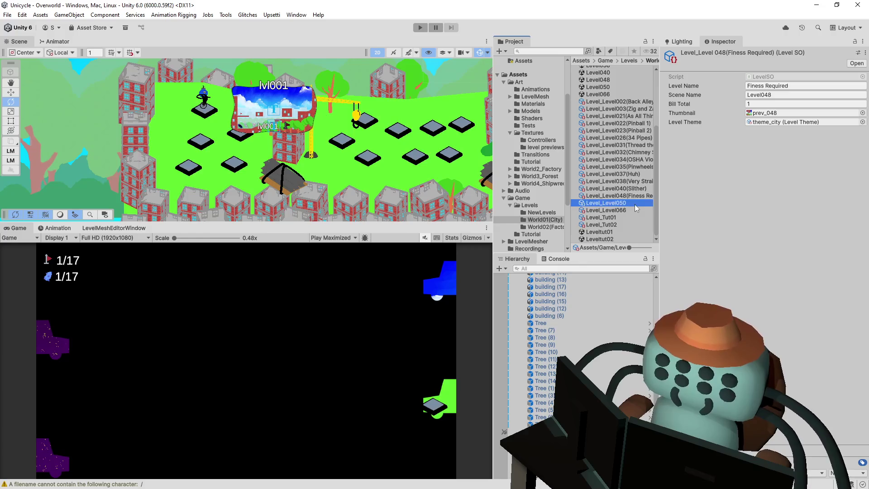
{"action": "left_click", "coordinate": [787, 85]}
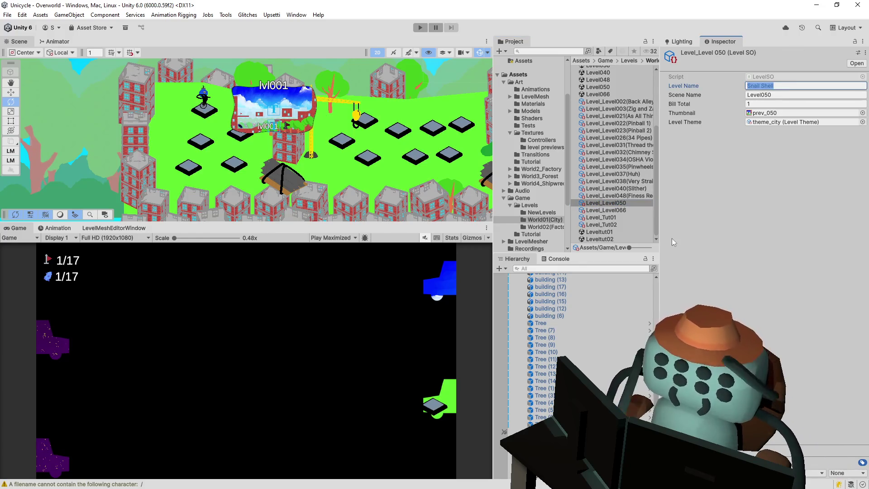
{"action": "left_click", "coordinate": [632, 203]}
{"action": "key", "text": "F2"}
{"action": "type", "text": "Snail Shell"}
{"action": "key", "text": "Return"}
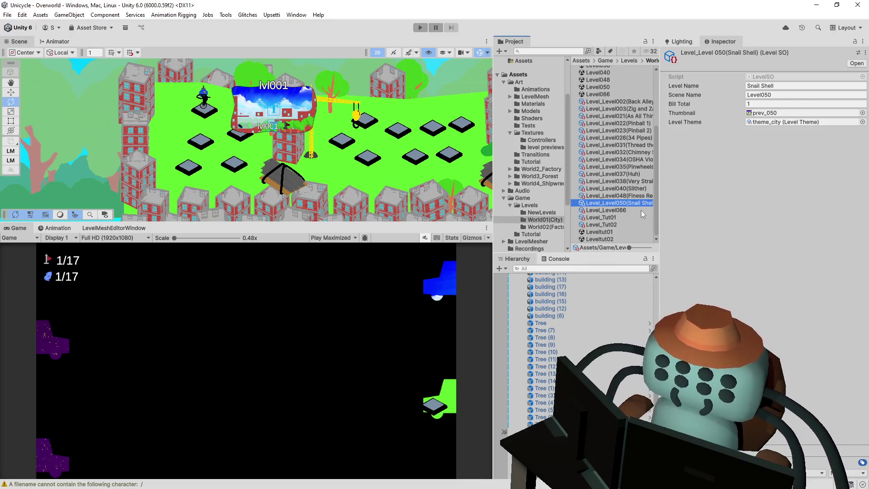
{"action": "left_click", "coordinate": [641, 210]}
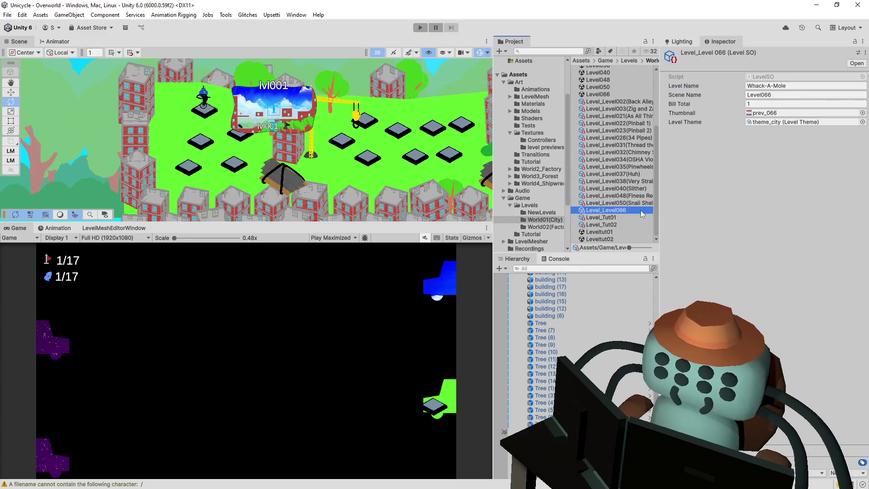
{"action": "key", "text": "F2"}
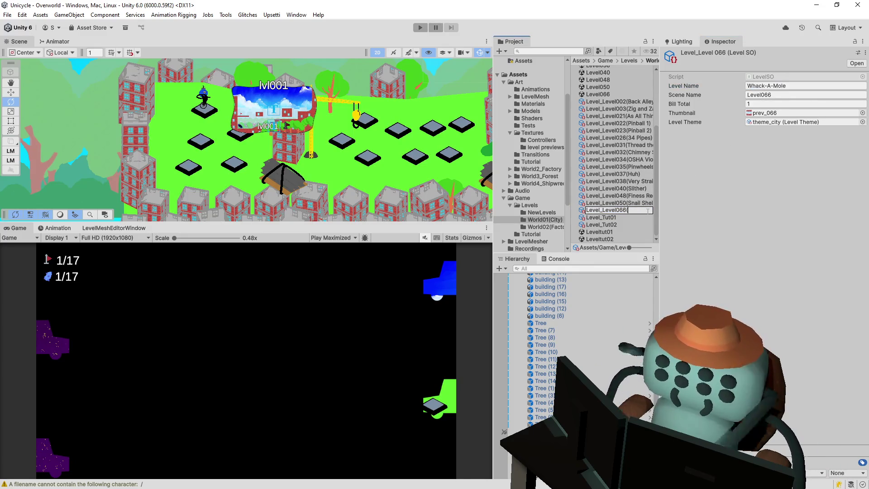
{"action": "type", "text": "Whack-A-Mole"}
{"action": "key", "text": "Return"}
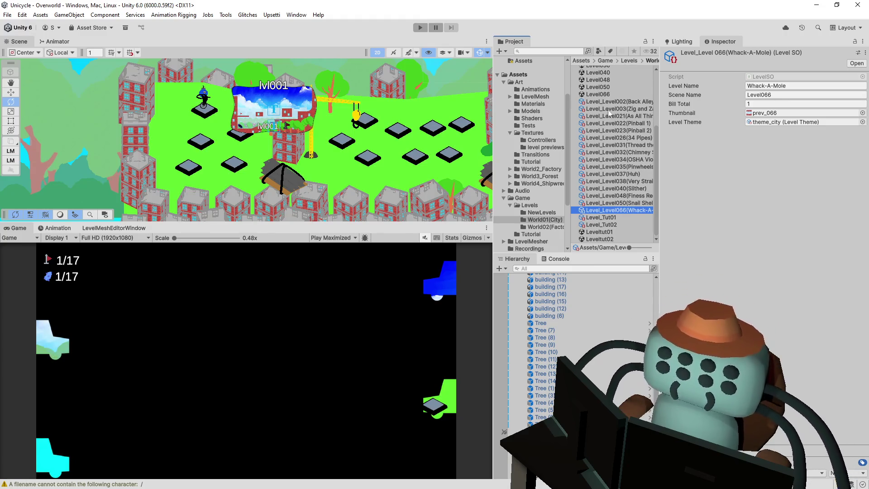
Select a gate platform on the overworld and assign Level_Level022(Pinball 1) as its level data
{"action": "left_click_drag", "start_coordinate": [244, 160], "coordinate": [258, 155]}
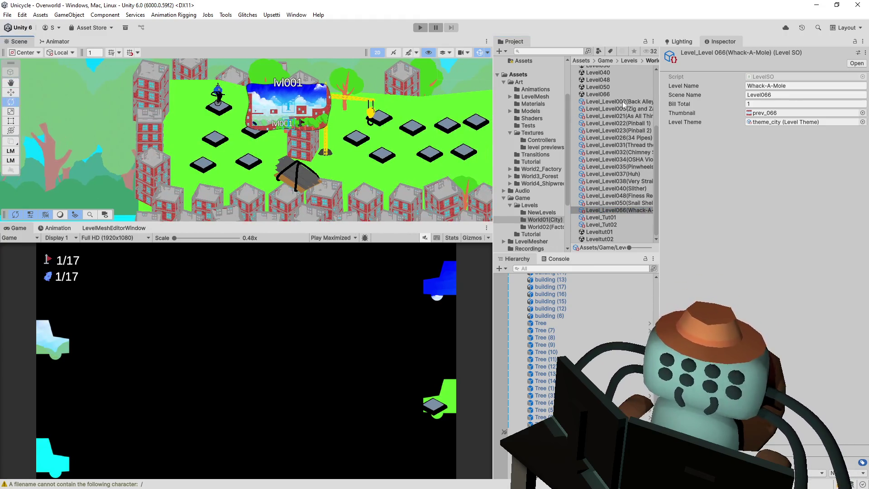
{"action": "scroll", "coordinate": [191, 132], "scroll_direction": "up", "scroll_amount": 1}
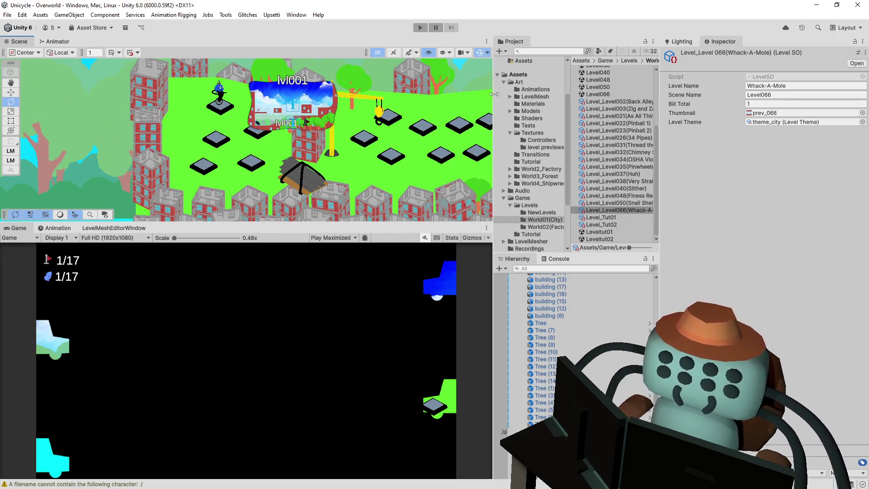
{"action": "left_click_drag", "start_coordinate": [492, 94], "coordinate": [482, 99]}
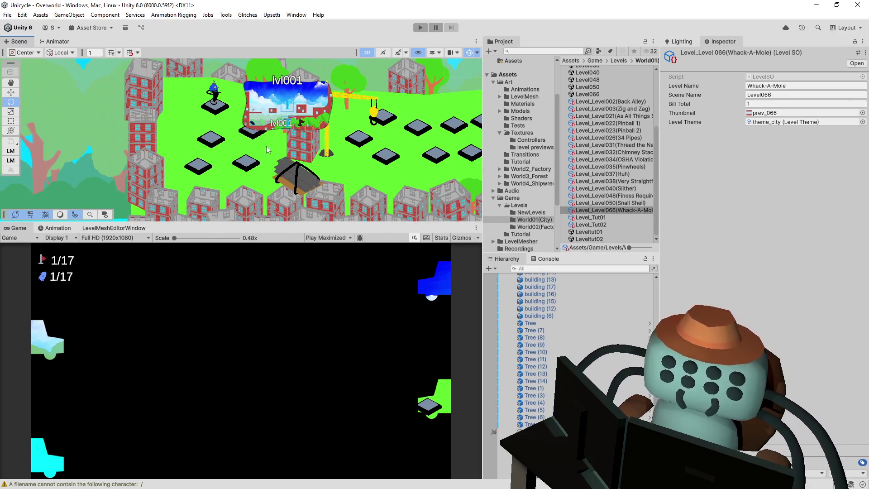
{"action": "left_click", "coordinate": [212, 142]}
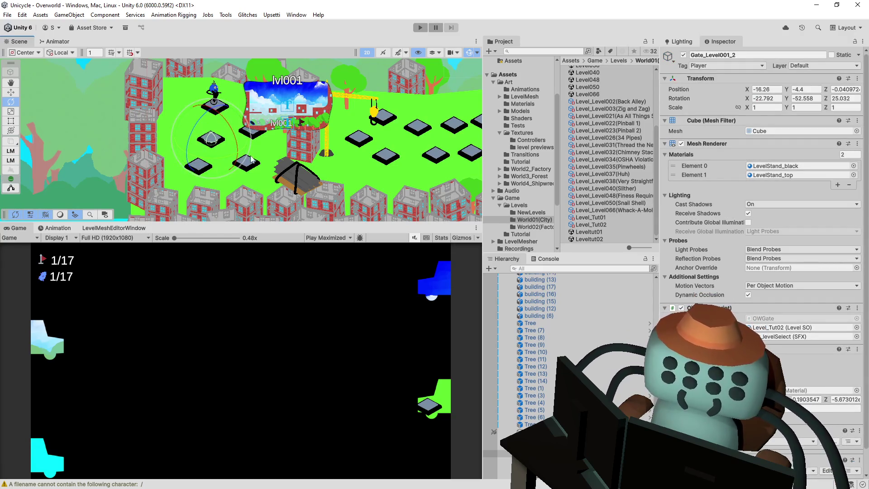
{"action": "scroll", "coordinate": [237, 174], "scroll_direction": "up", "scroll_amount": 2}
{"action": "key", "text": "w"}
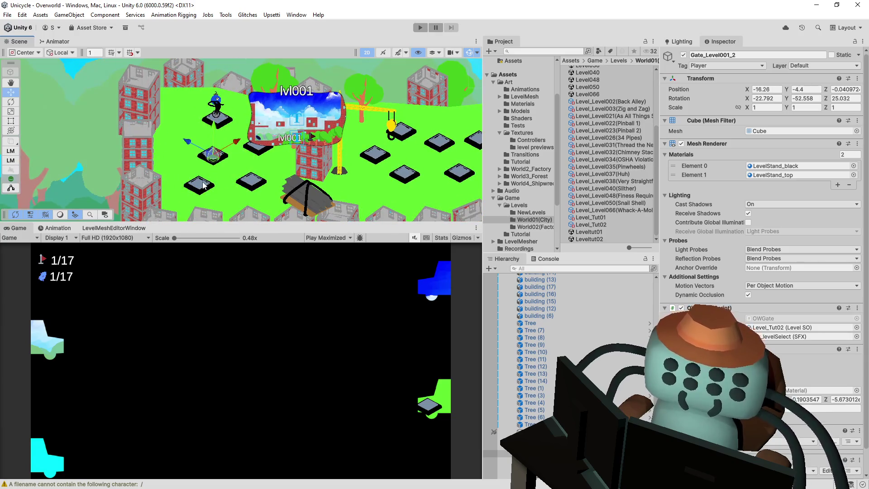
{"action": "left_click", "coordinate": [203, 186]}
{"action": "left_click_drag", "start_coordinate": [283, 200], "coordinate": [283, 161]}
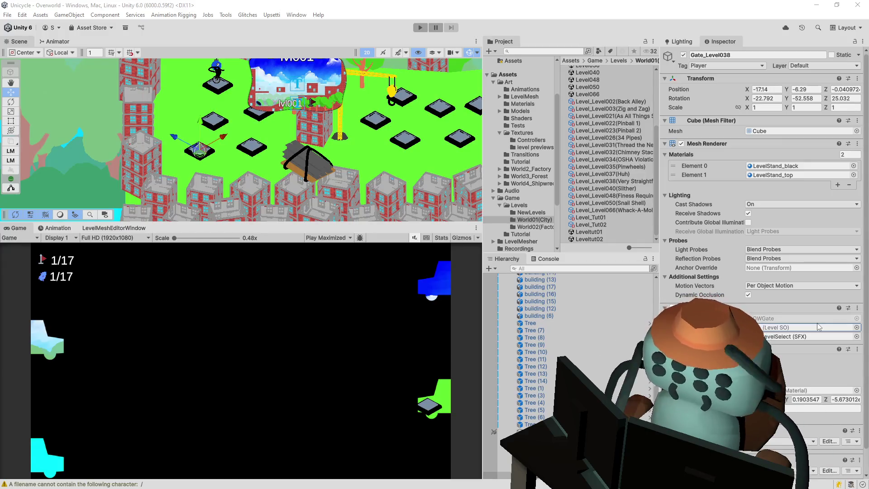
{"action": "left_click_drag", "start_coordinate": [819, 327], "coordinate": [820, 327]}
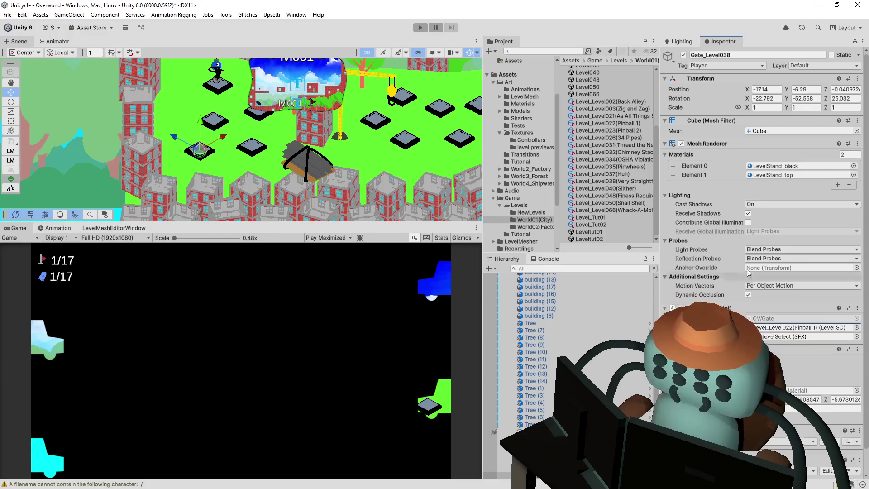
Set the Level SO on the Level022 and Level026 gates, linking Gate_Level026 to Level_Level002(Back Alley)
{"action": "left_click", "coordinate": [260, 148]}
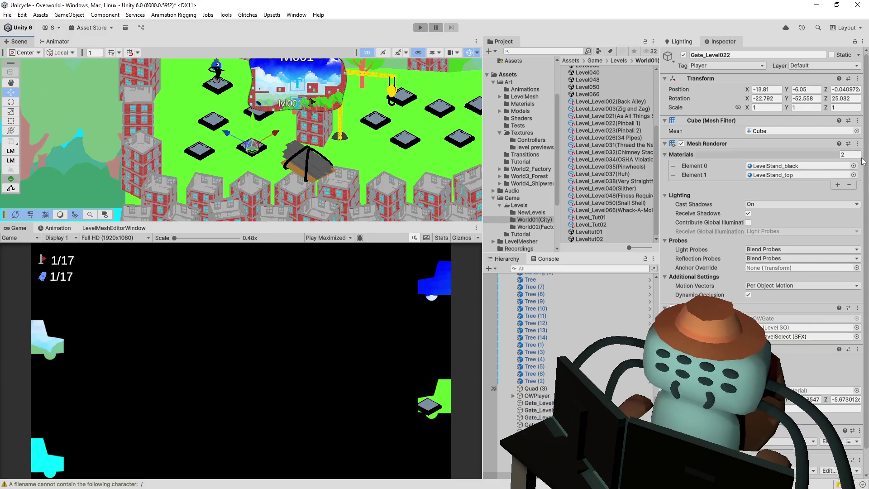
{"action": "left_click", "coordinate": [859, 330]}
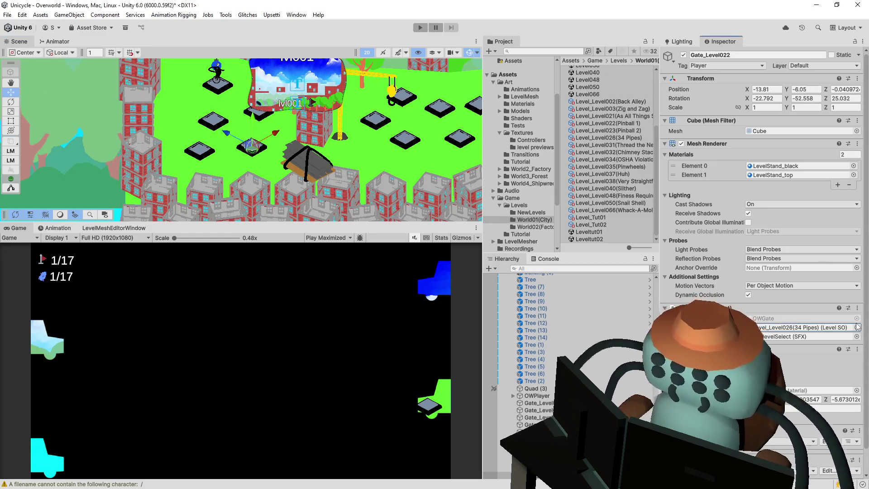
{"action": "left_click", "coordinate": [265, 120]}
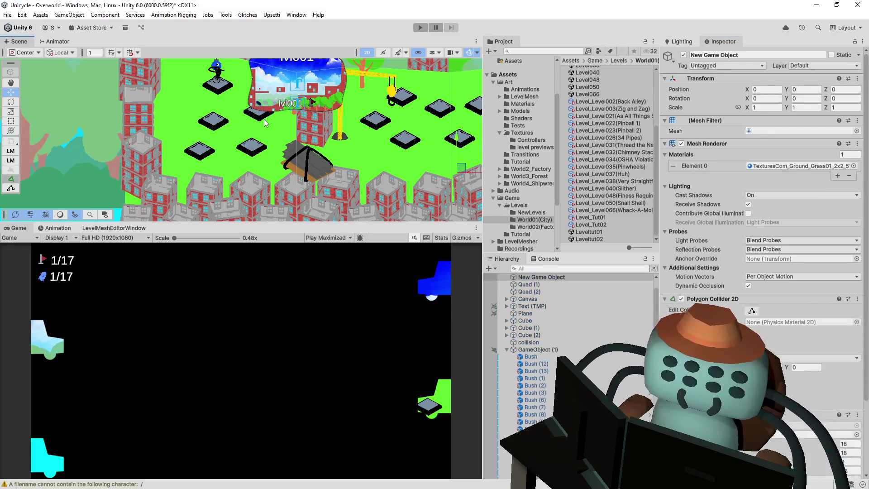
{"action": "left_click", "coordinate": [262, 117]}
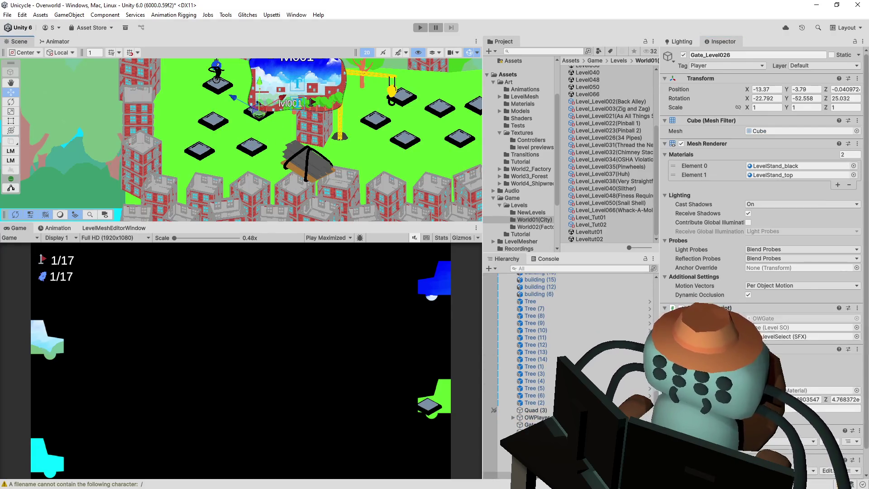
{"action": "left_click", "coordinate": [857, 327]}
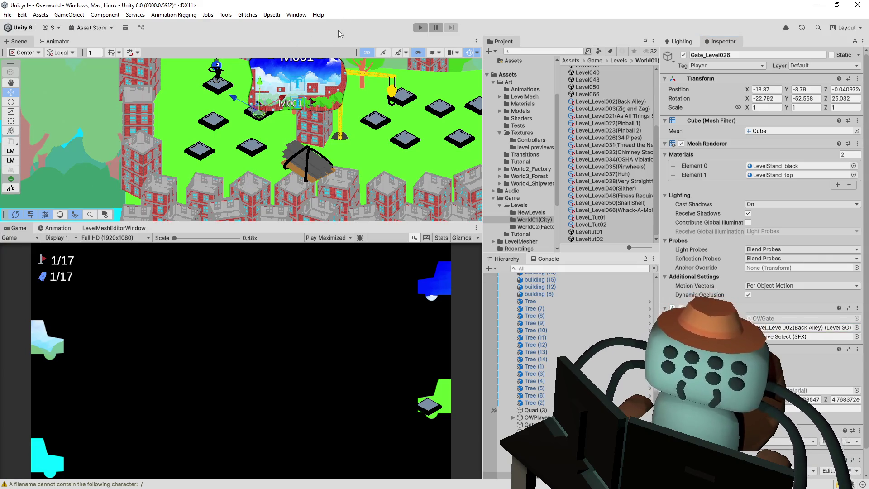
Save the Overworld scene and start Play mode
{"action": "key", "text": "ctrl+s"}
{"action": "left_click_drag", "start_coordinate": [282, 146], "coordinate": [320, 196]}
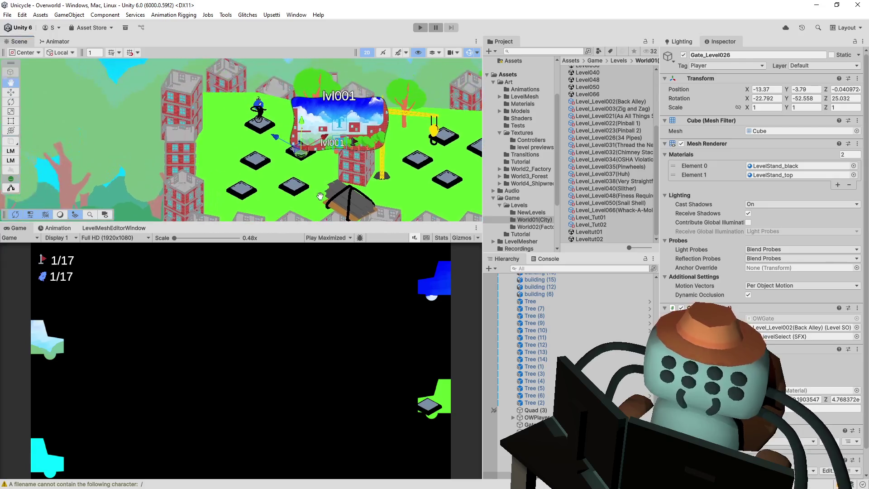
{"action": "left_click", "coordinate": [419, 28]}
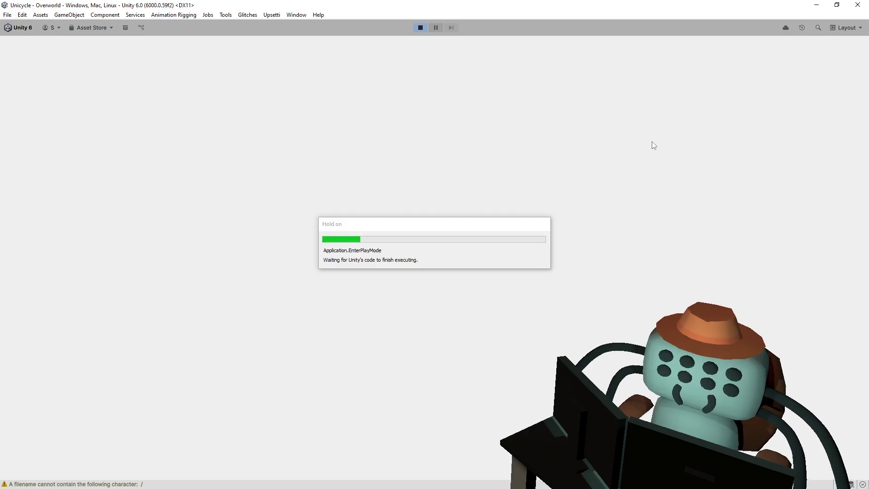
Ride to Tutoriapolis 1 on the overworld and complete the level
{"action": "key", "text": "Down"}
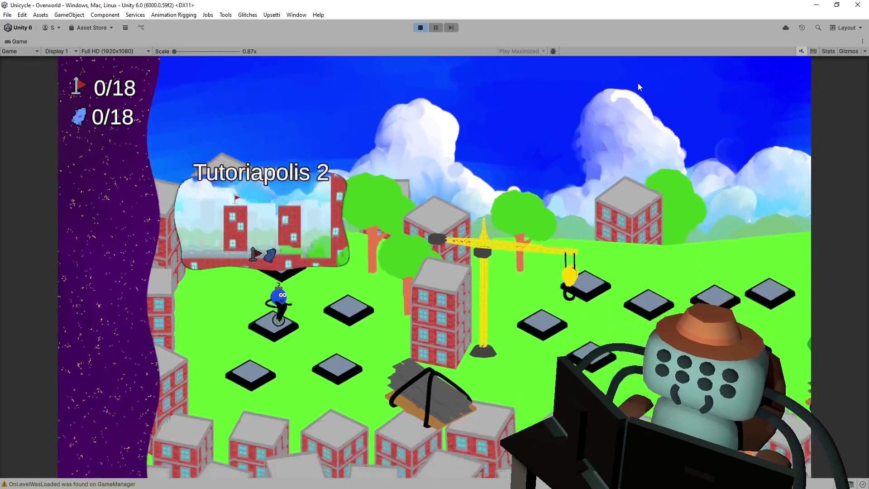
{"action": "key", "text": "Right"}
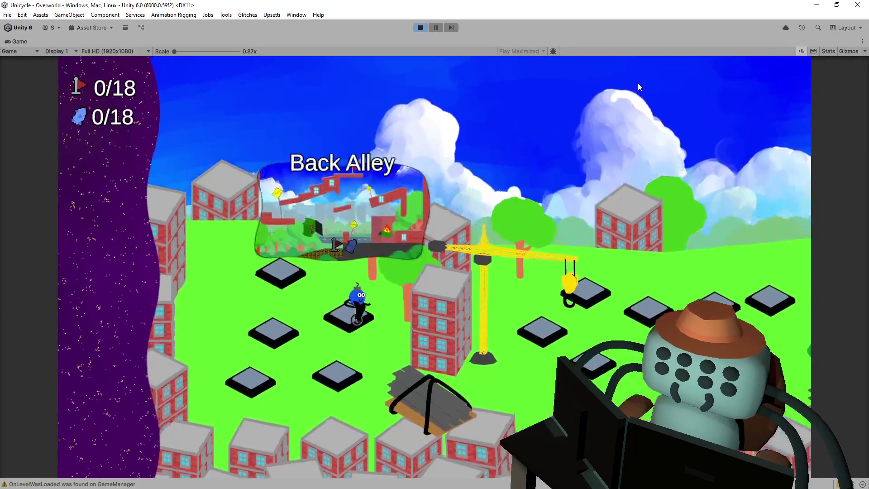
{"action": "key", "text": "Left"}
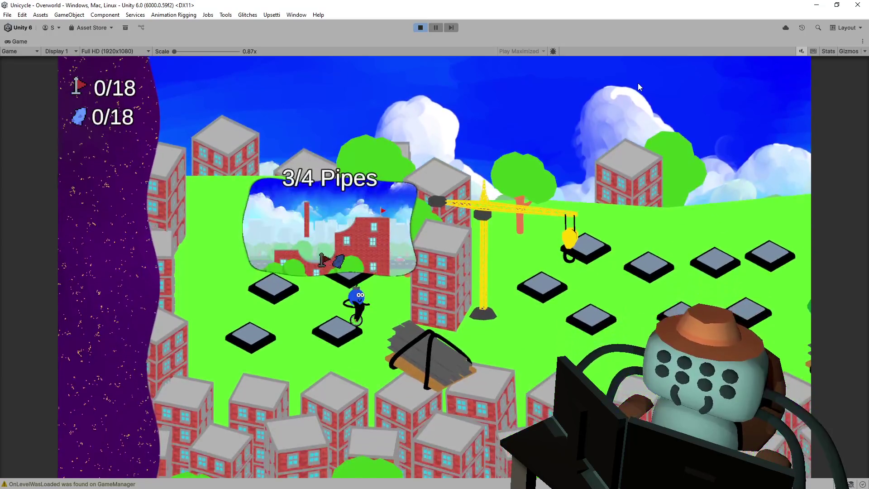
{"action": "key", "text": "Left"}
{"action": "key", "text": "Return"}
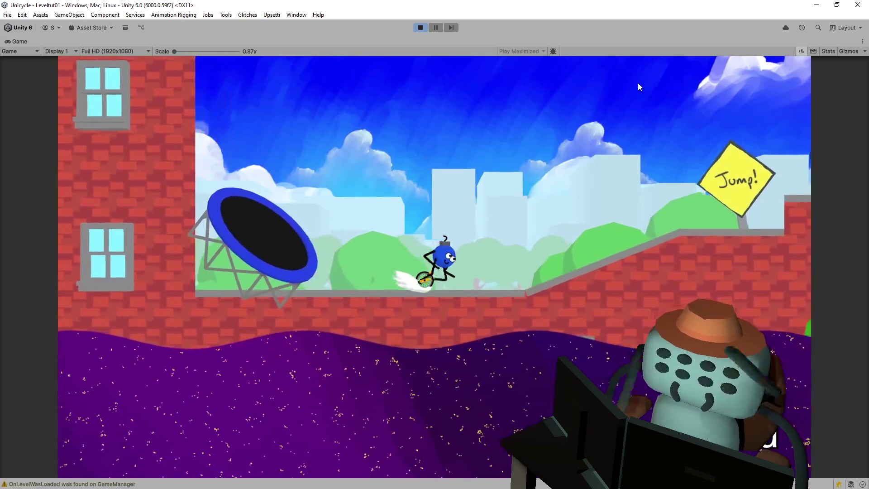
{"action": "key", "text": "space"}
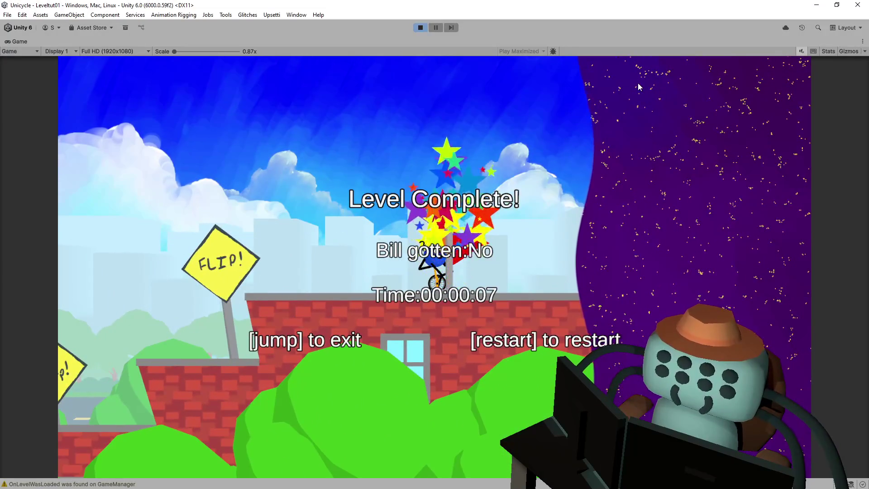
{"action": "key", "text": "space"}
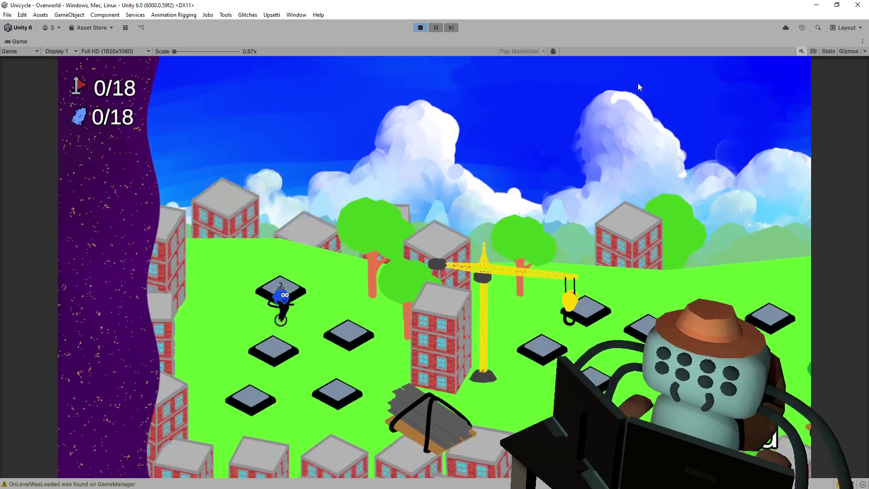
Enter and play Tutoriapolis 2, then head back onto the overworld map
{"action": "key", "text": "Left"}
{"action": "key", "text": "Right"}
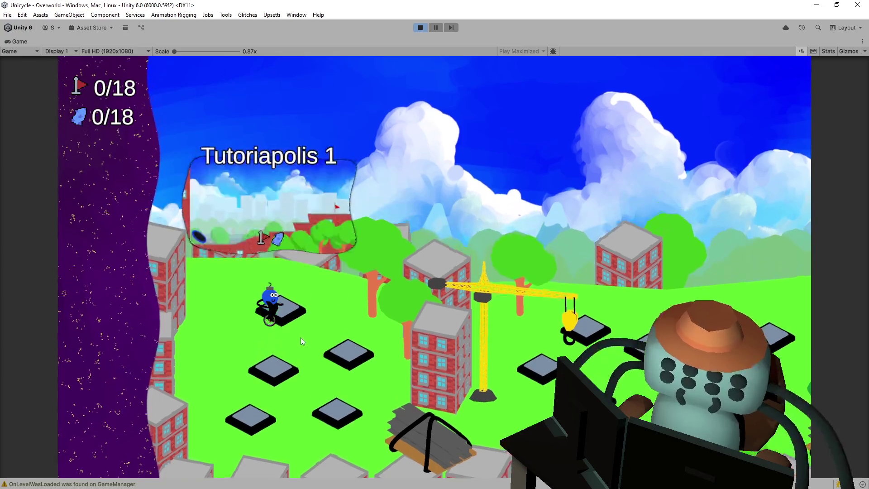
{"action": "key", "text": "Down"}
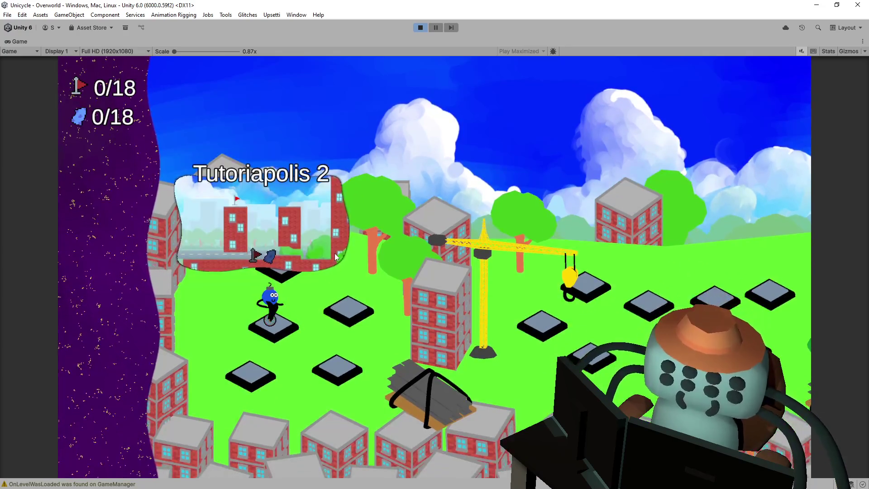
{"action": "key", "text": "space"}
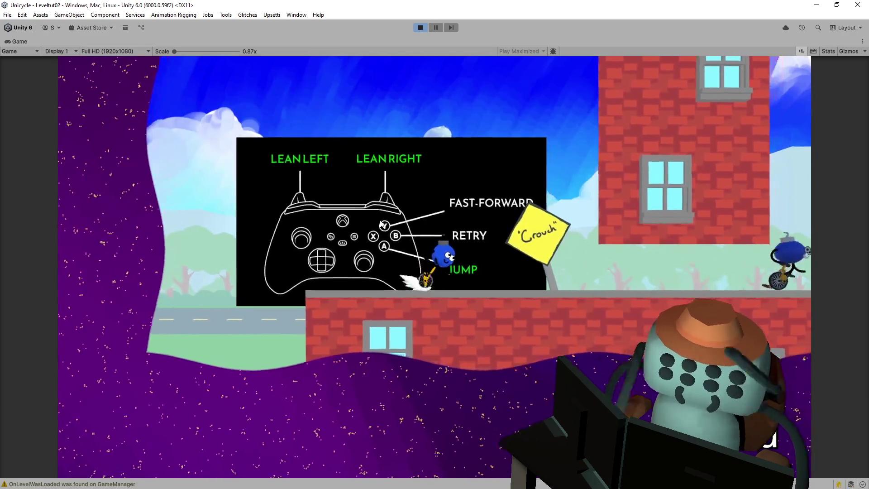
{"action": "key", "text": "space"}
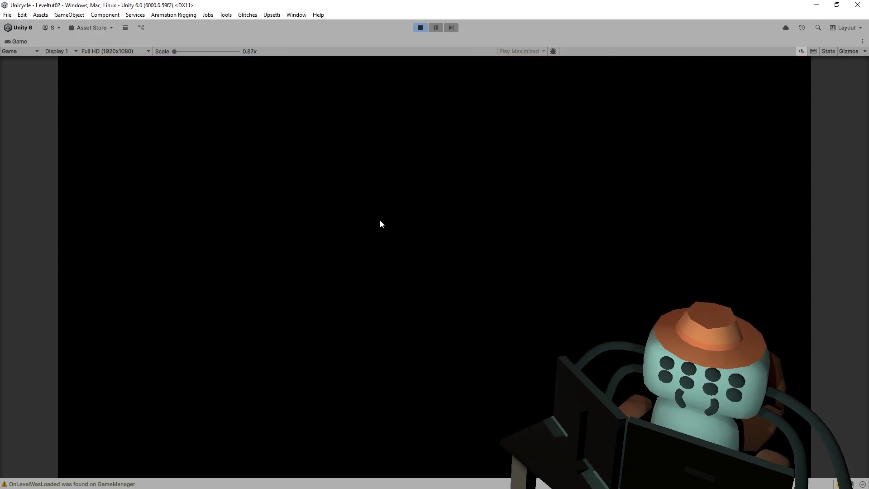
{"action": "key", "text": "Left"}
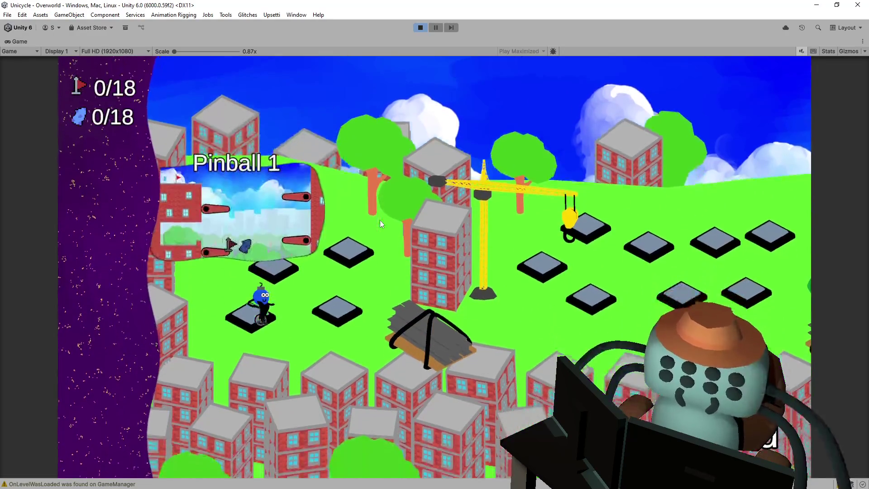
Complete Pinball 1 (Level022) in 00:00:10 after one restart and exit to the map
{"action": "key", "text": "space"}
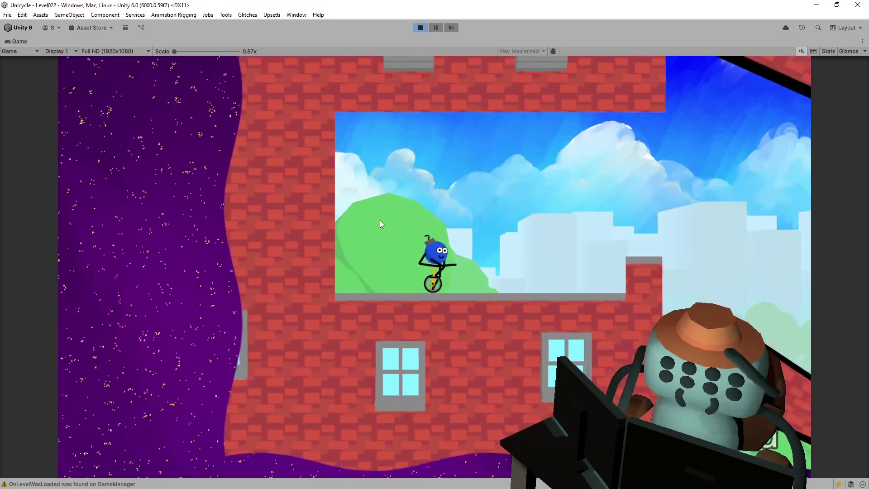
{"action": "key", "text": "Right"}
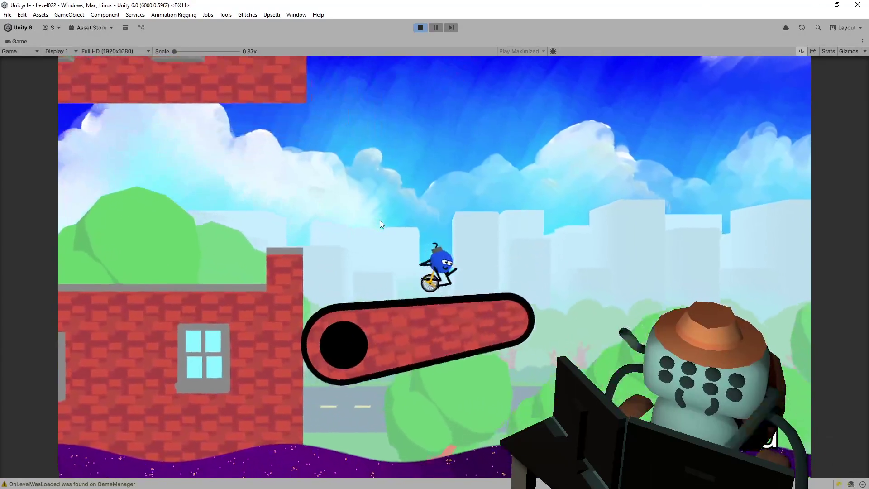
{"action": "key", "text": "Right"}
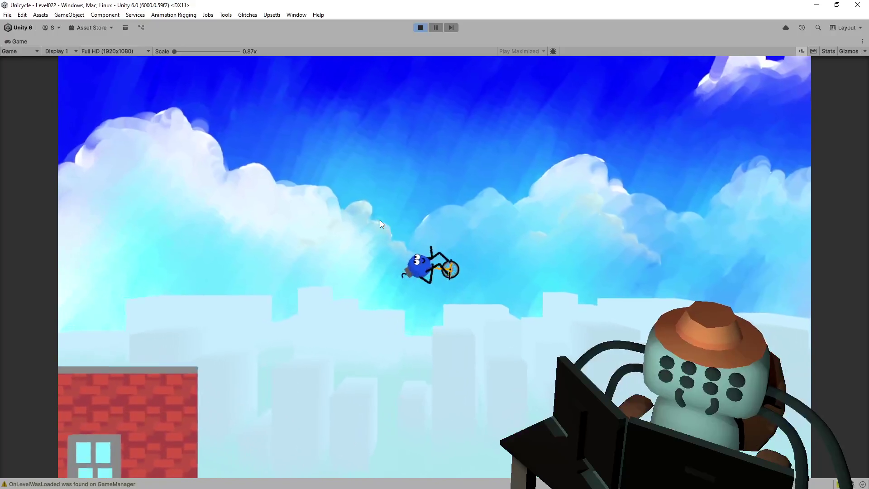
{"action": "key", "text": "r"}
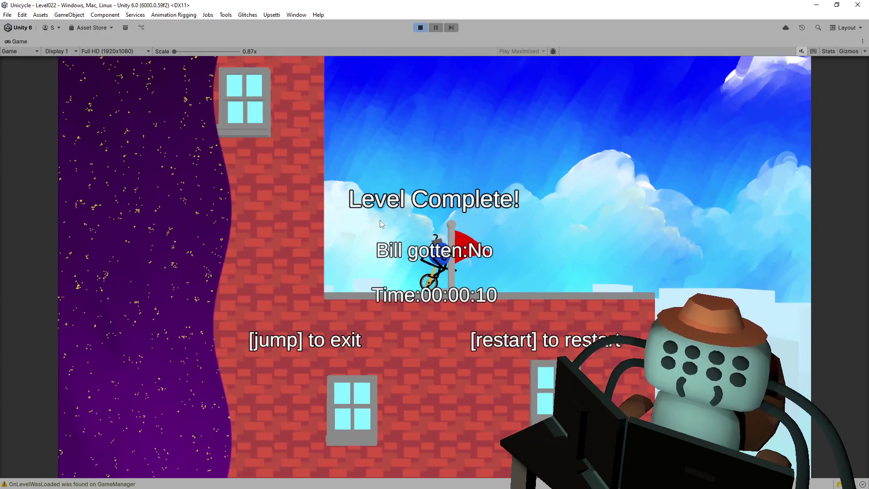
{"action": "key", "text": "space"}
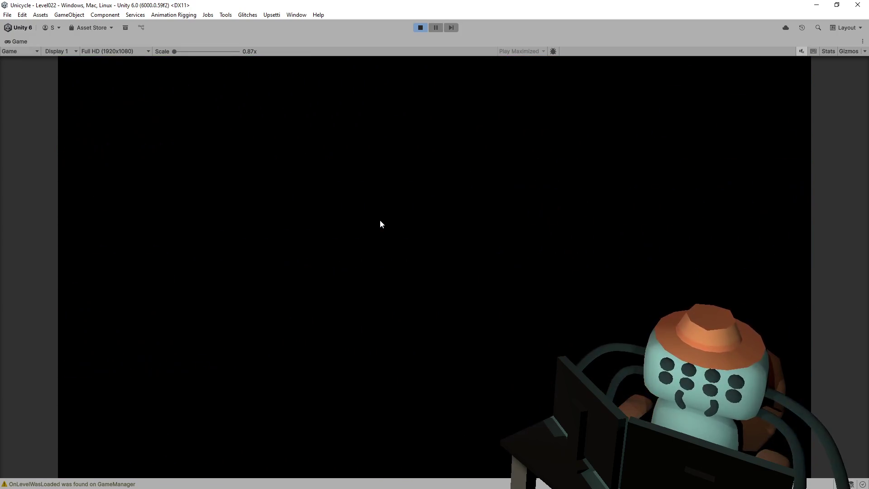
{"action": "key", "text": "Right"}
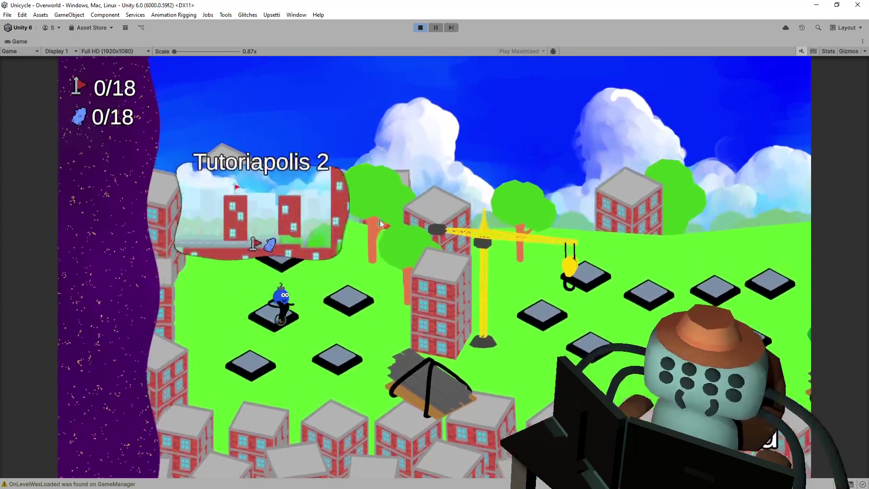
Ride and jump through Back Alley (Level002), finishing in 00:00:36, then exit to the map
{"action": "key", "text": "space"}
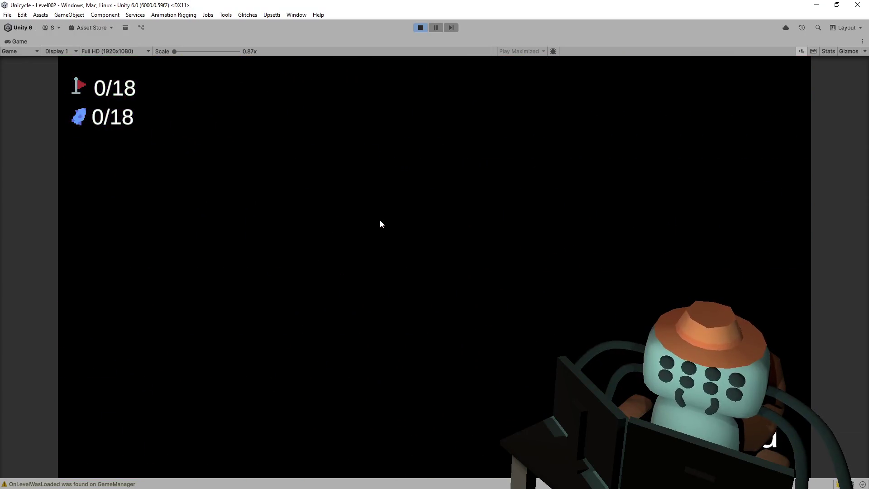
{"action": "key", "text": "Right"}
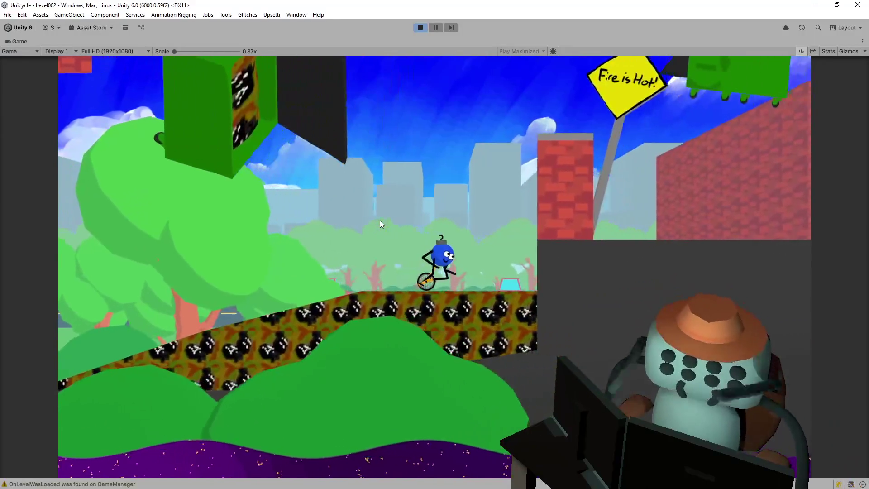
{"action": "key", "text": "space"}
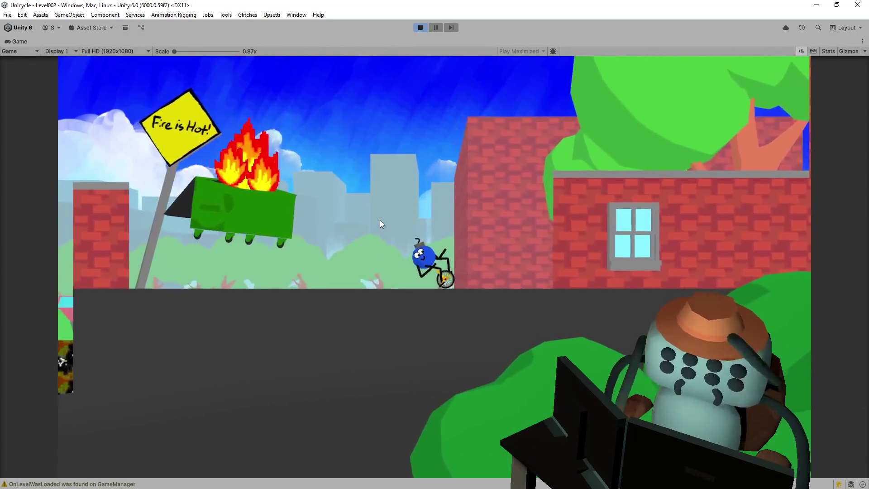
{"action": "key", "text": "space"}
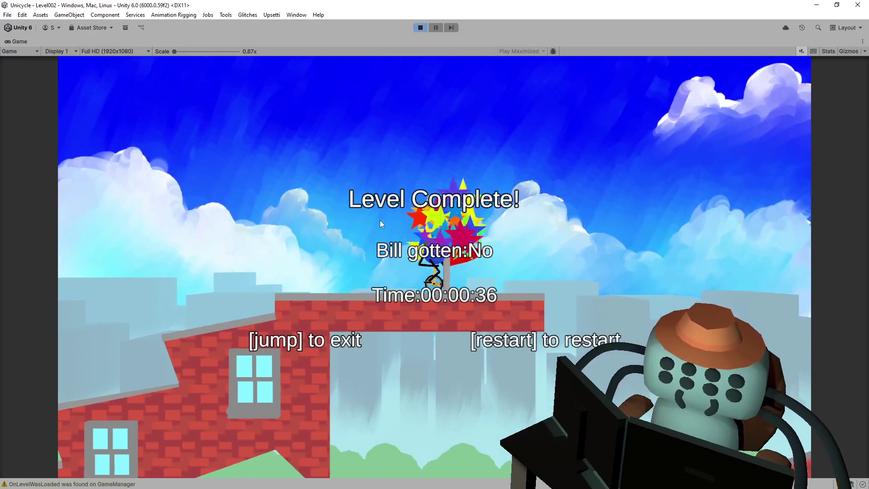
{"action": "key", "text": "space"}
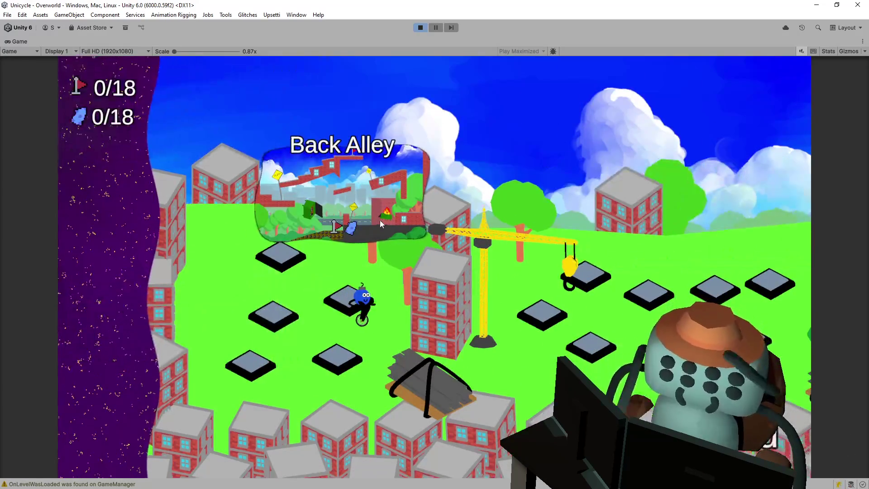
Complete the 3/4 Pipes level, ride onto the next node, then stop Play mode
{"action": "key", "text": "Left"}
{"action": "key", "text": "space"}
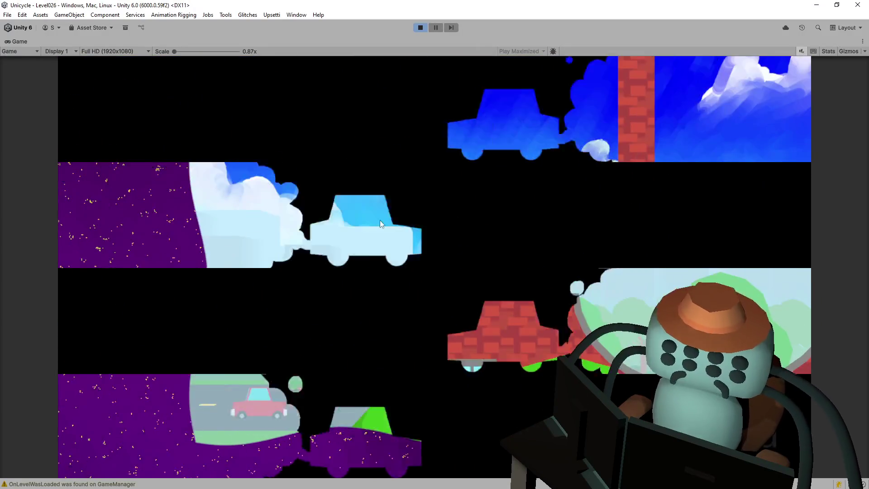
{"action": "key", "text": "space"}
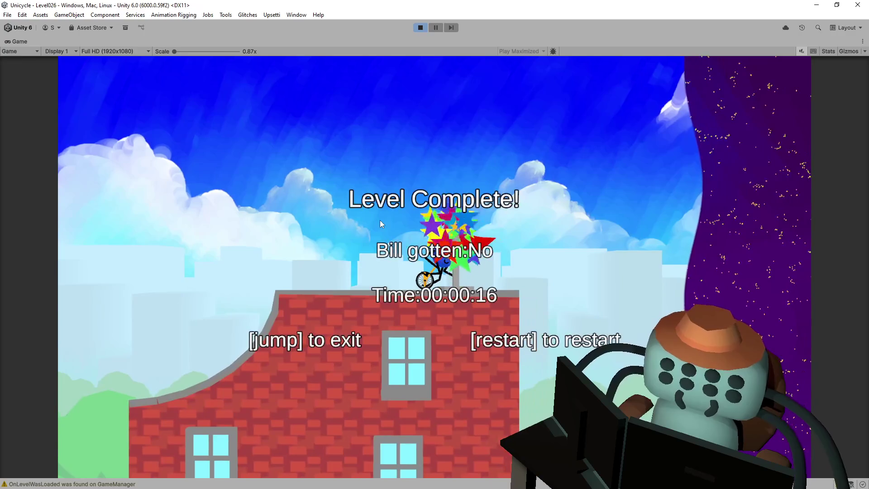
{"action": "key", "text": "space"}
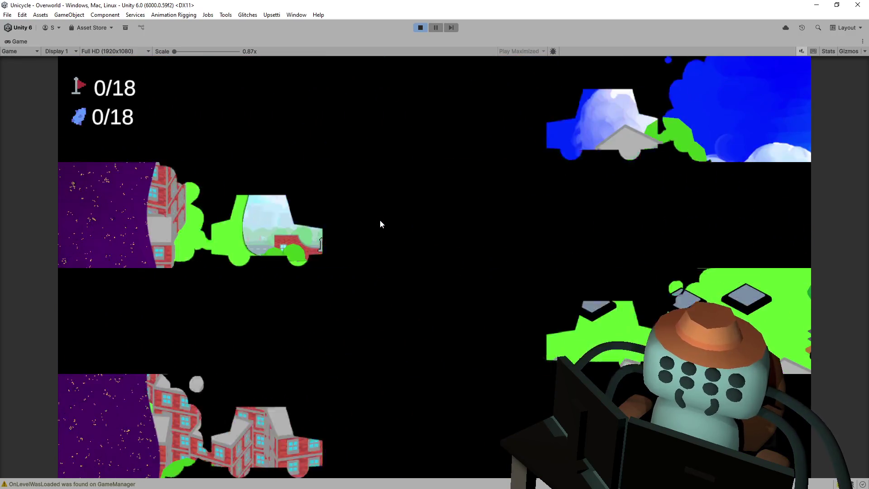
{"action": "key", "text": "Right"}
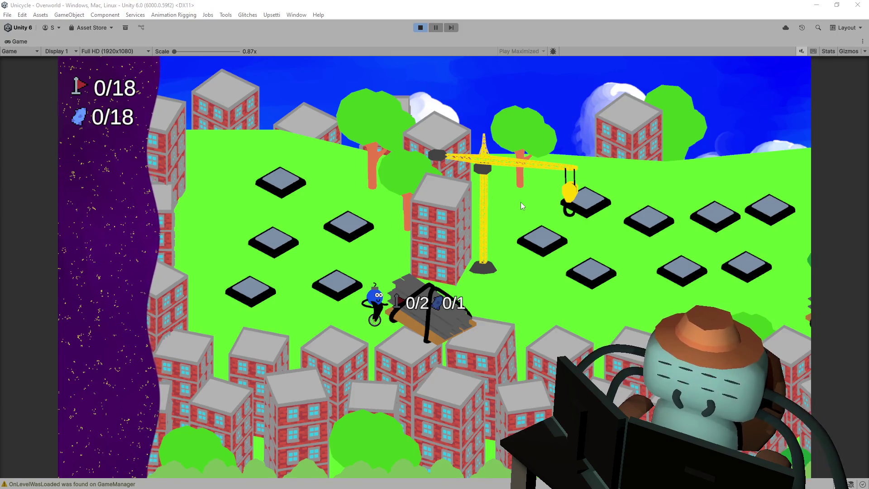
{"action": "left_click", "coordinate": [313, 169]}
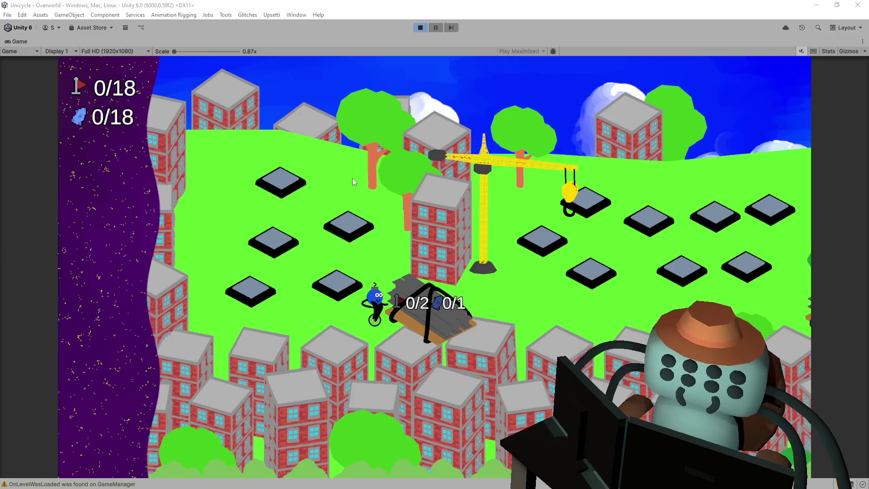
{"action": "left_click", "coordinate": [421, 28]}
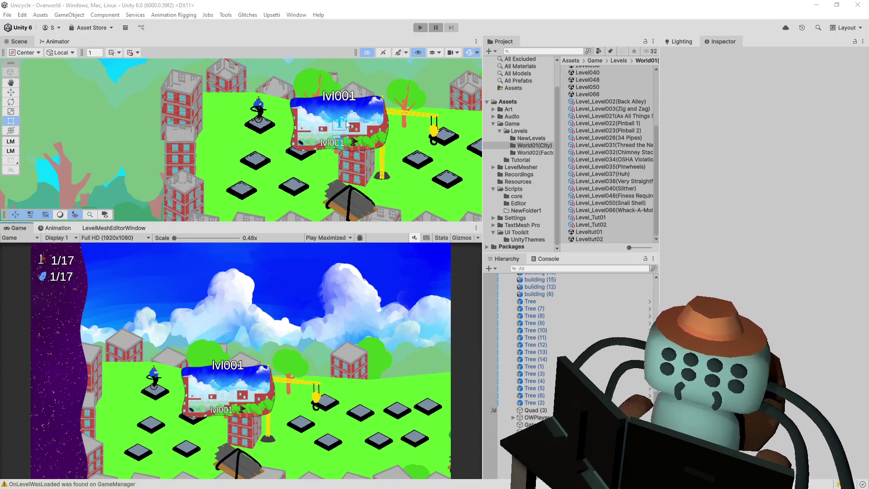
Select the shed's crane_obstruction Cube and open its OWObstruction script in Visual Studio
{"action": "left_click", "coordinate": [340, 202]}
{"action": "mouse_move", "coordinate": [341, 203]}
{"action": "left_mouse_down"}
{"action": "mouse_move", "coordinate": [303, 182]}
{"action": "mouse_move", "coordinate": [281, 153]}
{"action": "left_mouse_up"}
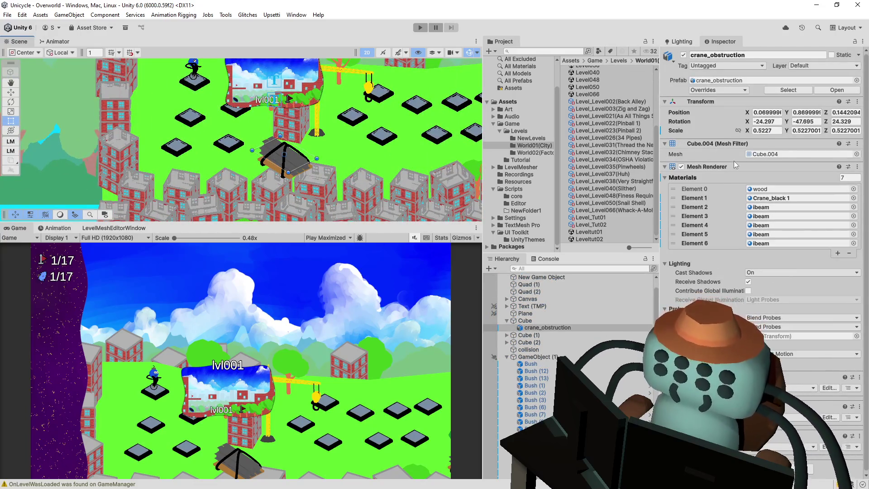
{"action": "left_click", "coordinate": [525, 321]}
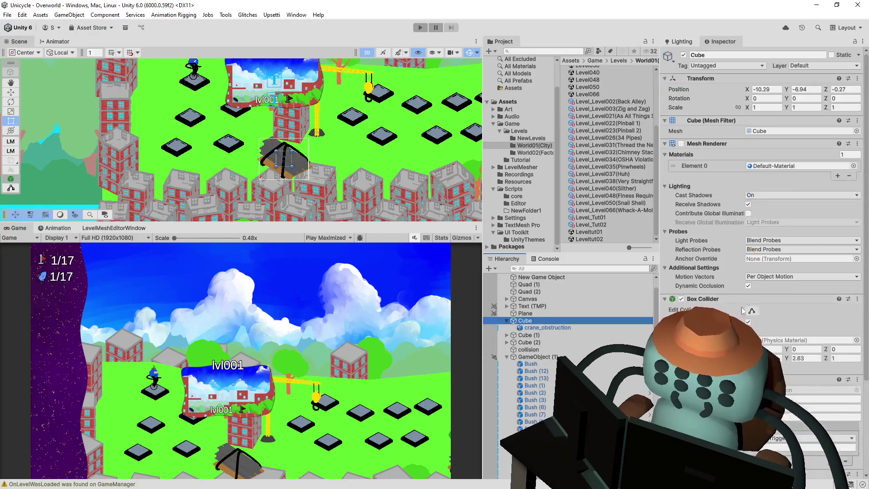
{"action": "mouse_move", "coordinate": [740, 283]}
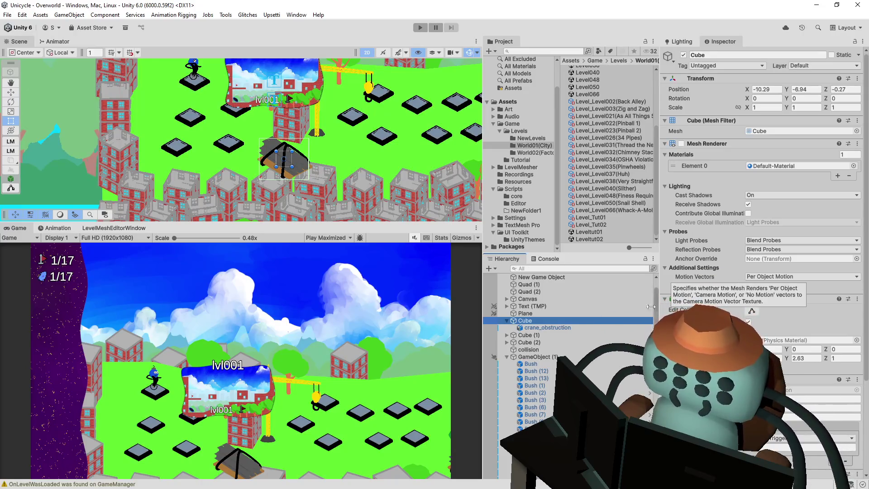
{"action": "scroll", "coordinate": [760, 226], "scroll_direction": "down", "scroll_amount": 3}
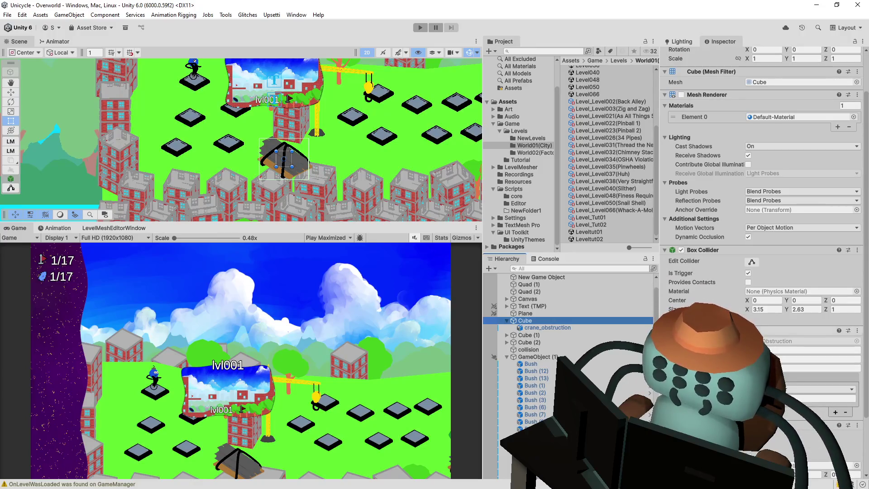
{"action": "left_click", "coordinate": [797, 340]}
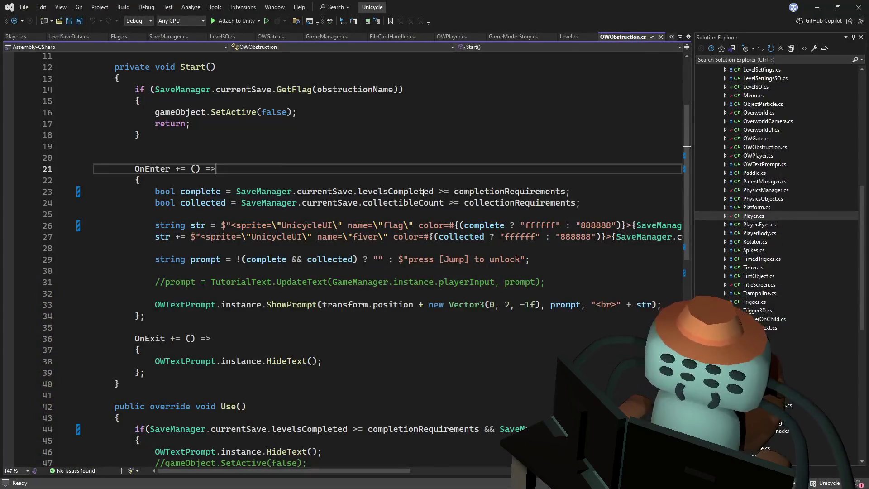
Trace the level-complete code through OWObstruction.cs, GameManager.cs, Level.cs and Flag.cs
{"action": "key", "text": "Down"}
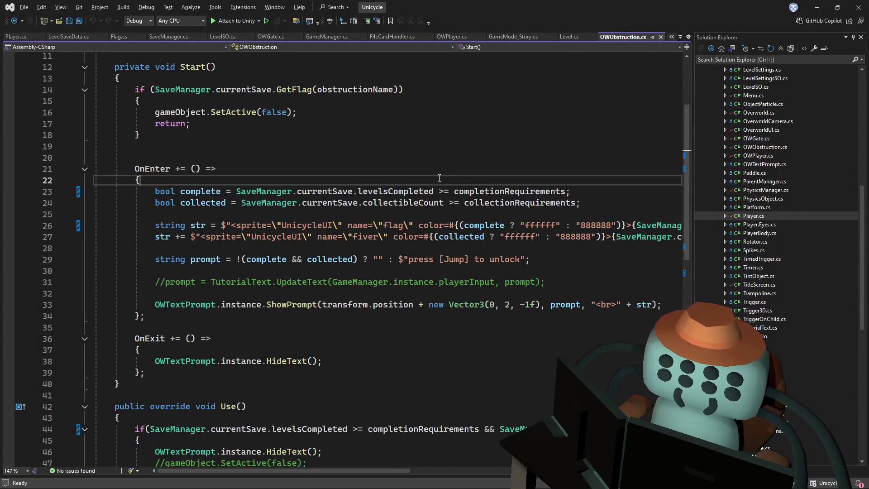
{"action": "left_click", "coordinate": [401, 190]}
{"action": "left_click", "coordinate": [455, 177]}
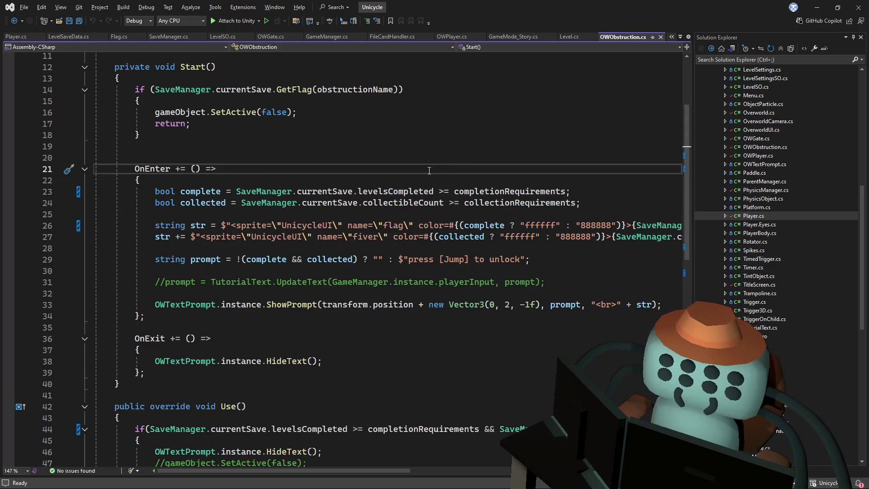
{"action": "left_click", "coordinate": [410, 202]}
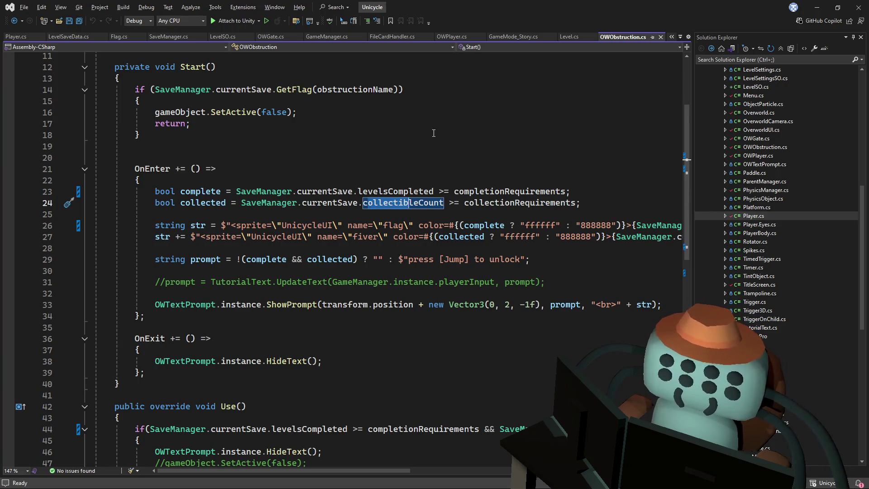
{"action": "left_click", "coordinate": [325, 37]}
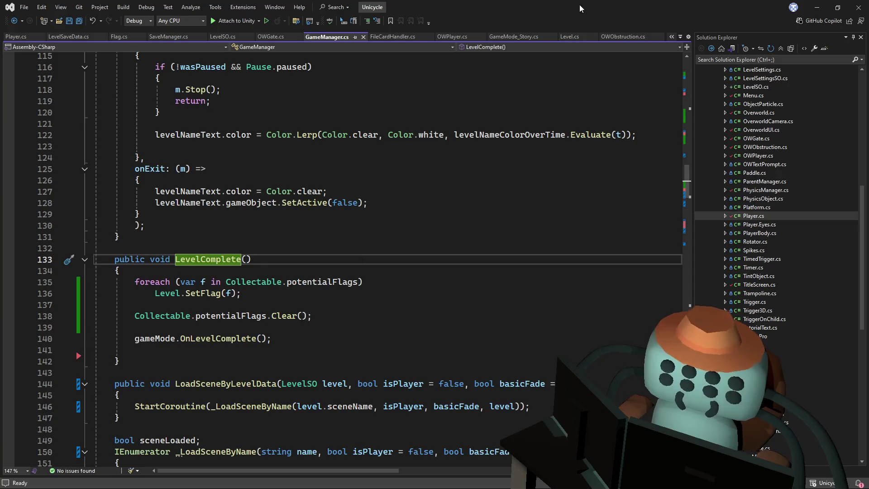
{"action": "left_click", "coordinate": [528, 173]}
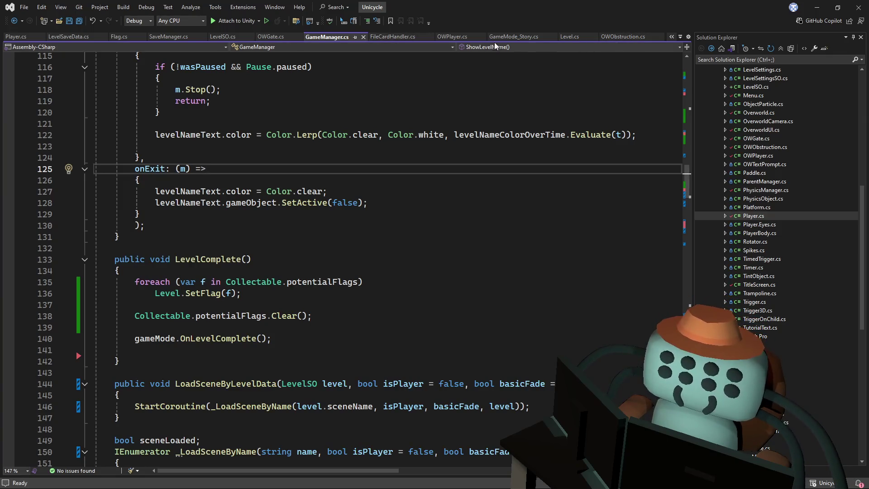
{"action": "left_click", "coordinate": [571, 36]}
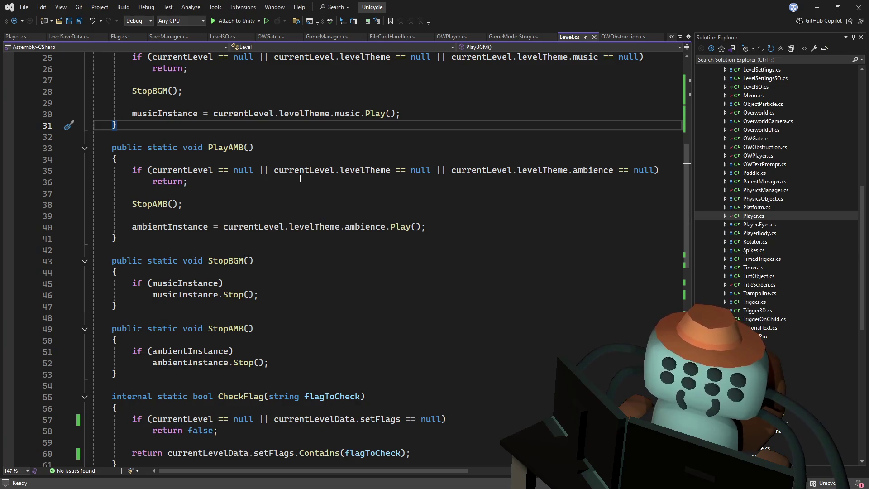
{"action": "left_click", "coordinate": [119, 37]}
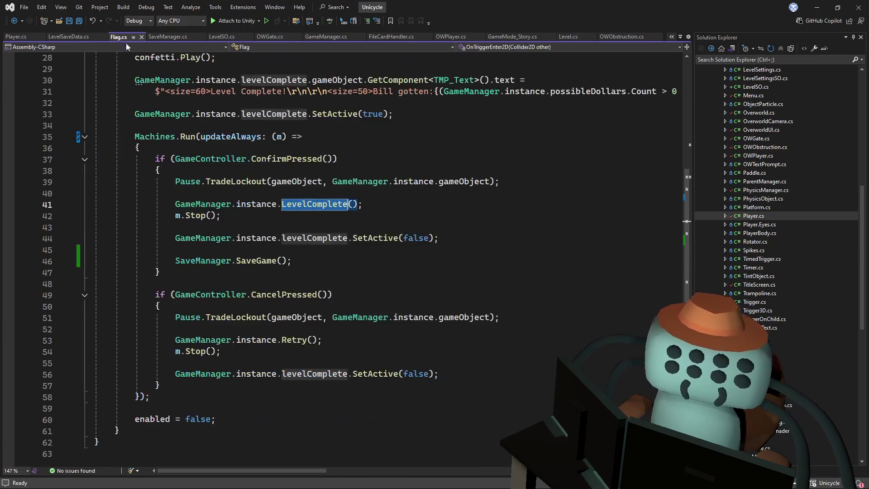
{"action": "left_click", "coordinate": [450, 195]}
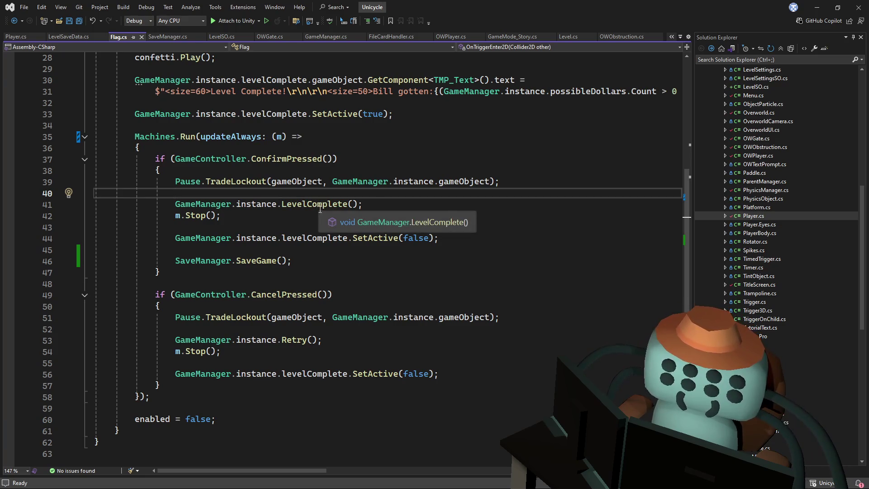
Go to SaveGame and SaveLevel in SaveManager.cs and add blank lines after levelStatuses.Add(level)
{"action": "left_click", "coordinate": [257, 262], "text": "ctrl"}
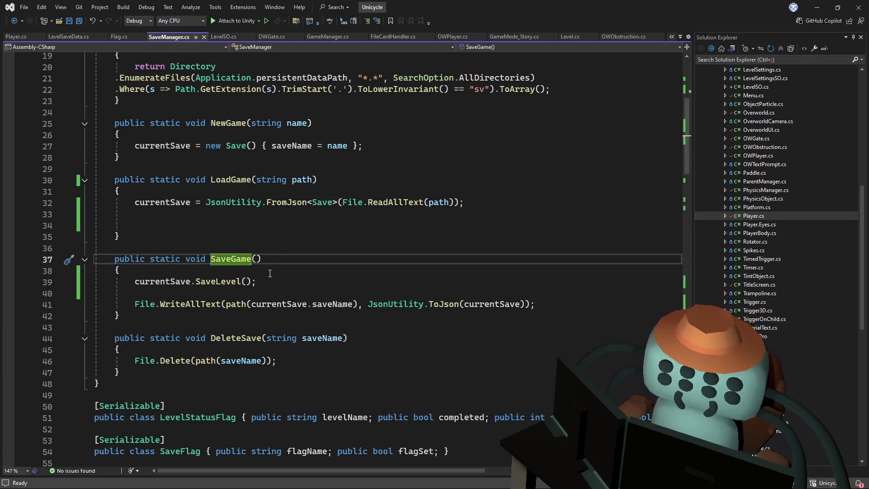
{"action": "left_click", "coordinate": [226, 281], "text": "ctrl"}
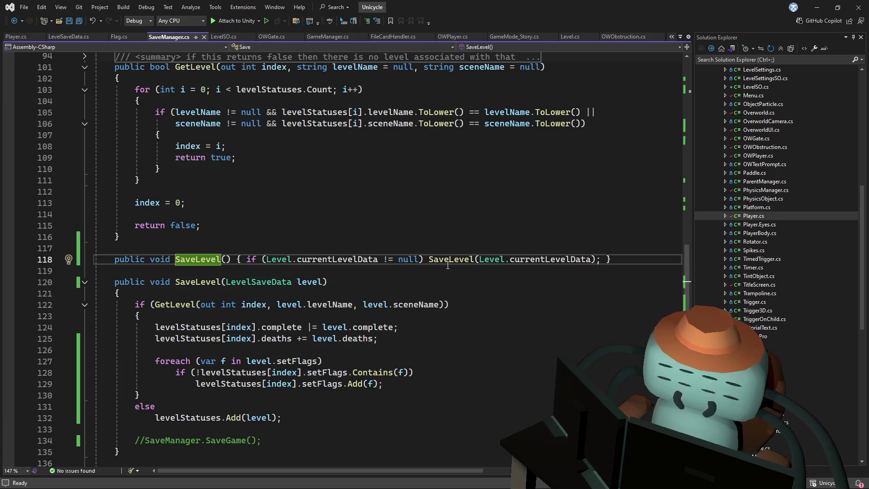
{"action": "scroll", "coordinate": [448, 265], "scroll_direction": "down", "scroll_amount": 2}
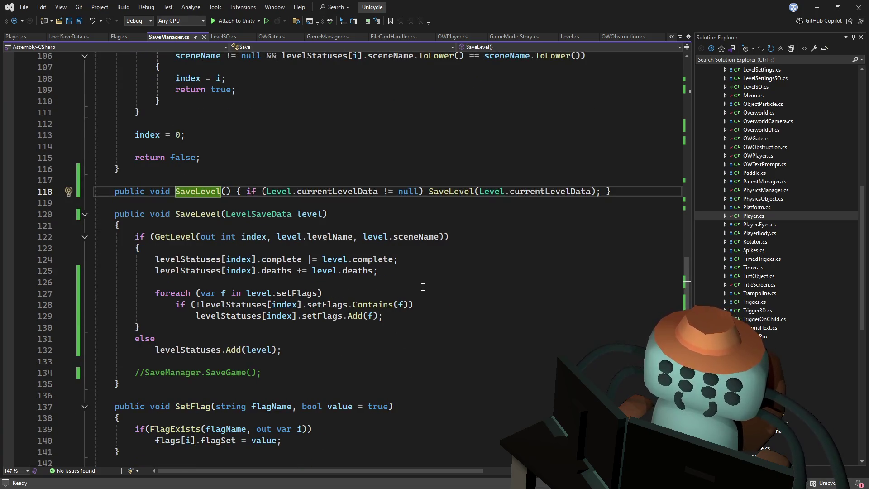
{"action": "left_click", "coordinate": [307, 350]}
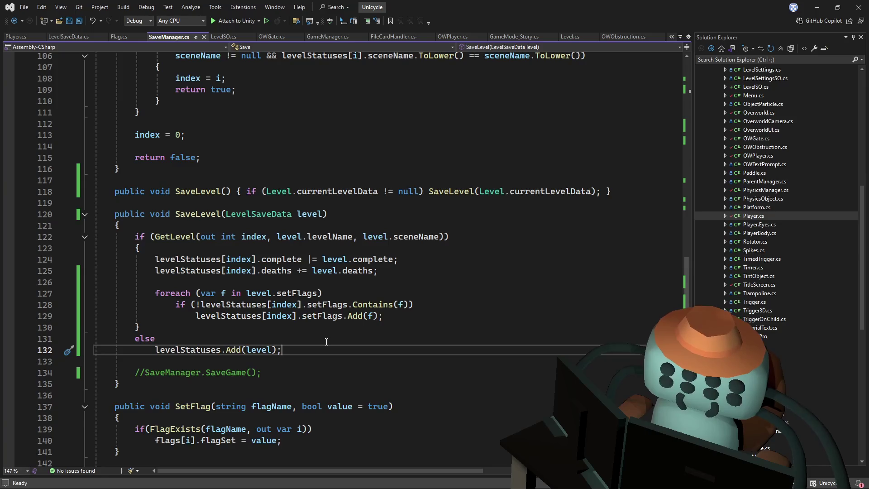
{"action": "key", "text": "Return"}
{"action": "key", "text": "Return"}
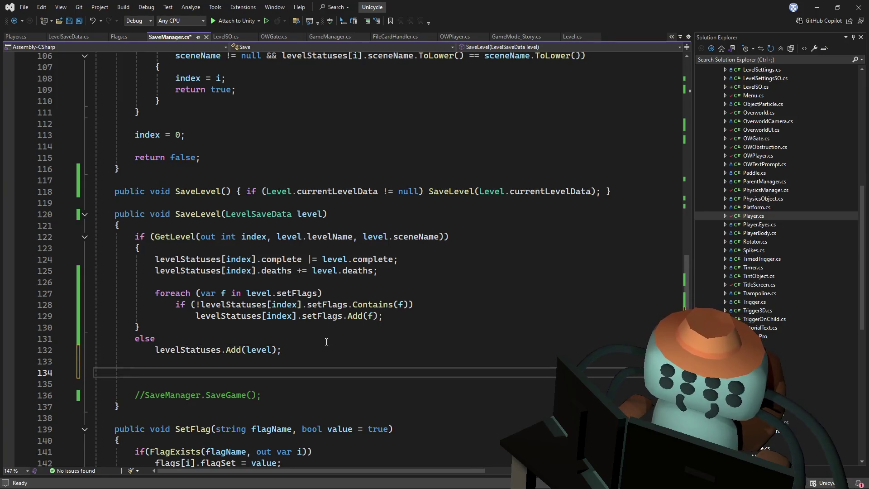
{"action": "left_click_drag", "start_coordinate": [389, 324], "coordinate": [108, 237]}
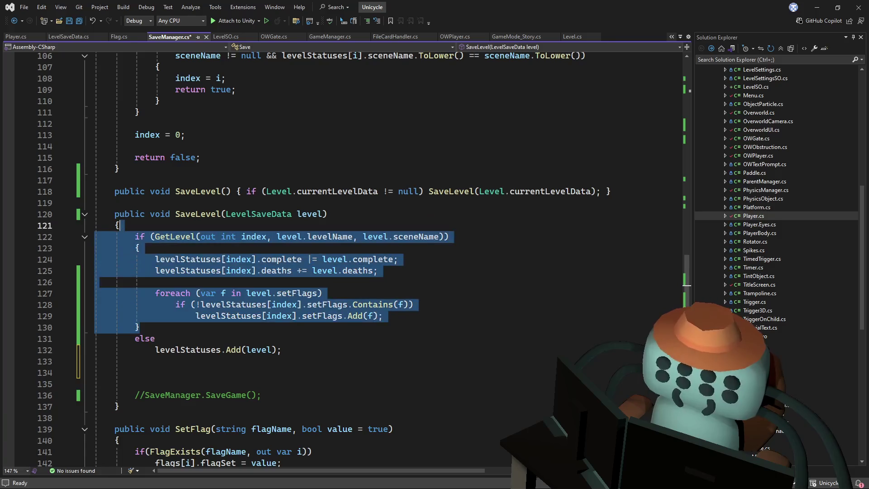
{"action": "scroll", "coordinate": [688, 226], "scroll_direction": "up", "scroll_amount": 19}
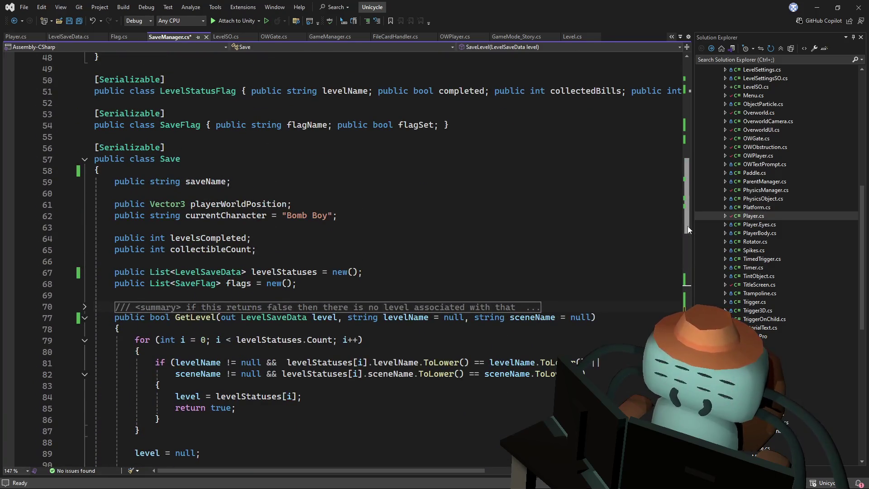
{"action": "left_click_drag", "start_coordinate": [688, 227], "coordinate": [588, 341]}
Add an empty void CalculateLevelsCompleted() method below SaveLevel
{"action": "scroll", "coordinate": [607, 339], "scroll_direction": "down", "scroll_amount": 2}
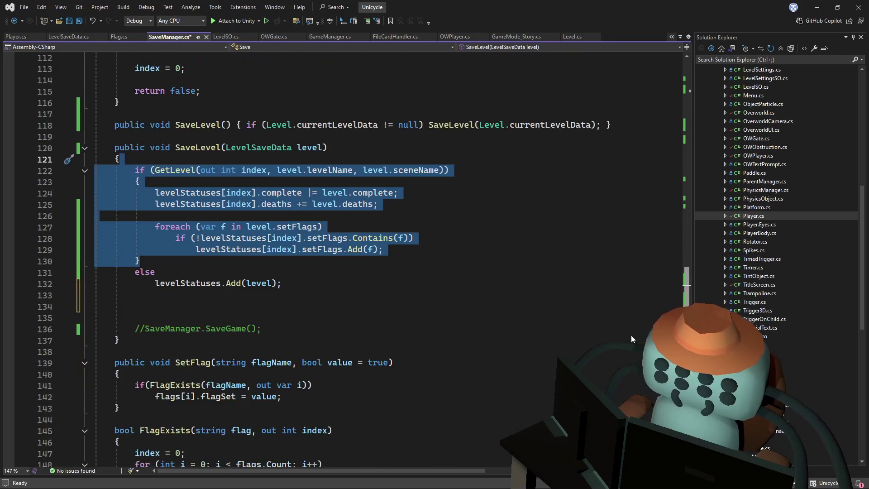
{"action": "left_click", "coordinate": [141, 338]}
{"action": "key", "text": "Return"}
{"action": "key", "text": "Return"}
{"action": "type", "text": "void CalculateLeve"}
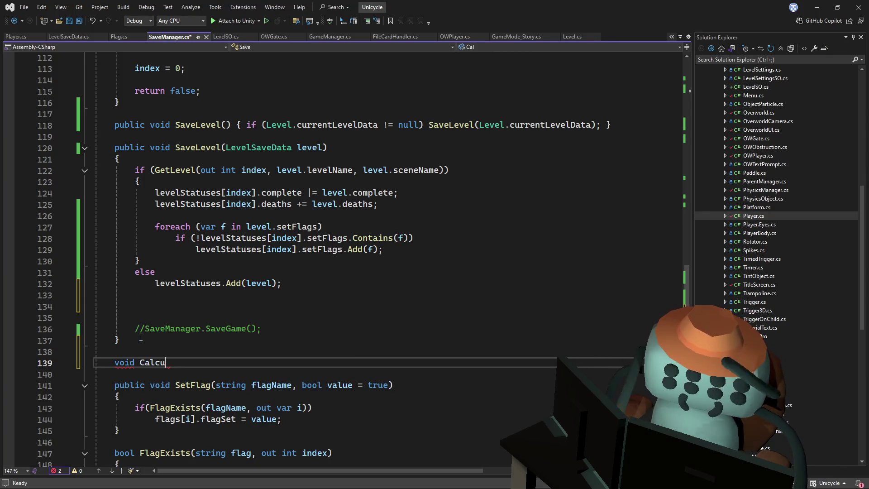
{"action": "type", "text": "lsC"}
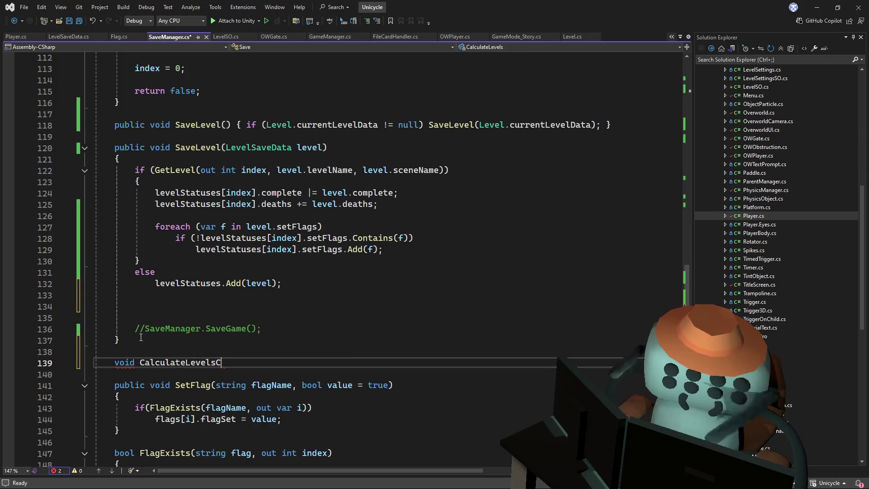
{"action": "type", "text": "ompleted()"}
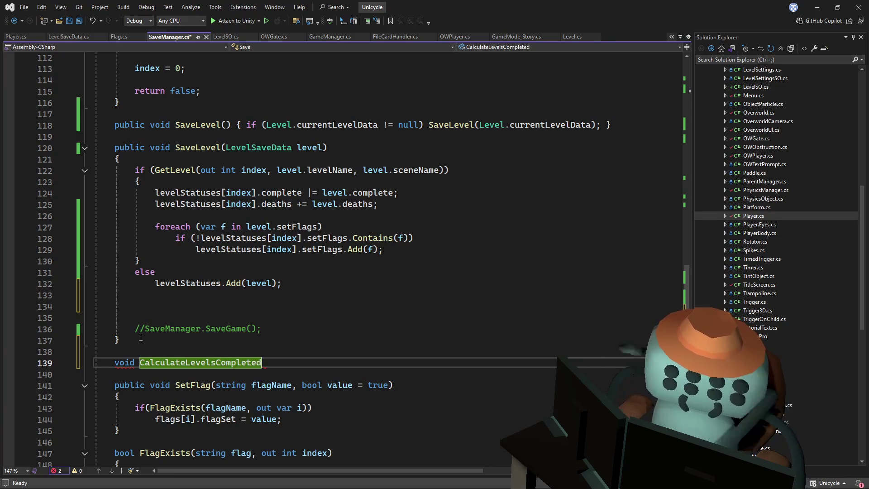
{"action": "key", "text": "Return"}
{"action": "type", "text": "{"}
{"action": "key", "text": "Return"}
{"action": "key", "text": "Down"}
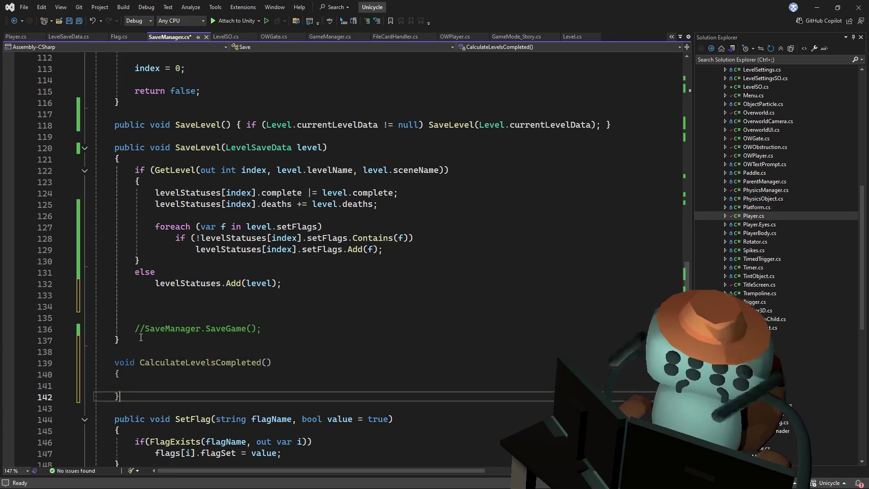
{"action": "key", "text": "Return"}
{"action": "key", "text": "Return"}
{"action": "type", "text": "void C"}
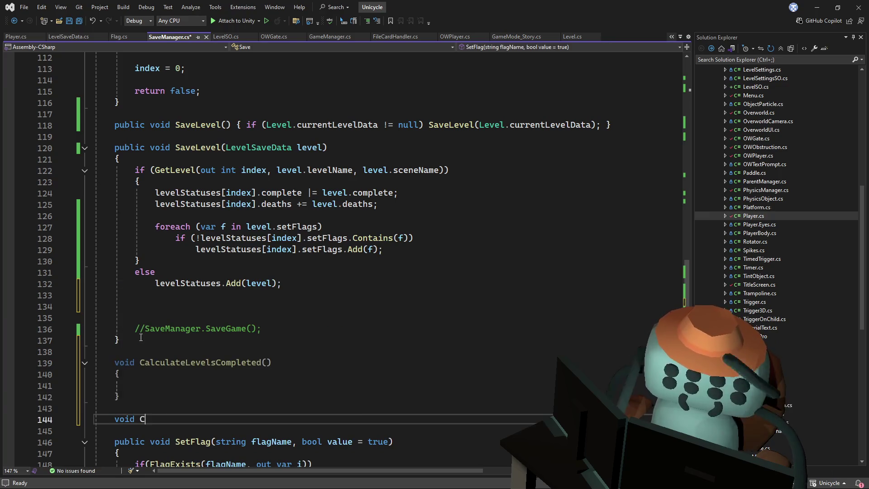
{"action": "key", "text": "BackSpace"}
{"action": "key", "text": "BackSpace"}
{"action": "key", "text": "BackSpace"}
Rename the new method to CalculateCompletionInfo
{"action": "left_click", "coordinate": [270, 363]}
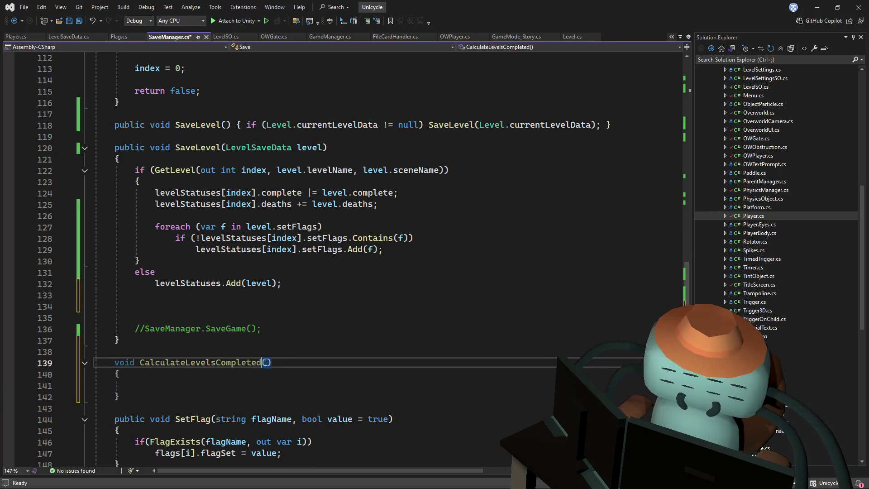
{"action": "double_click", "coordinate": [195, 363]}
{"action": "left_click_drag", "start_coordinate": [195, 364], "coordinate": [186, 365]}
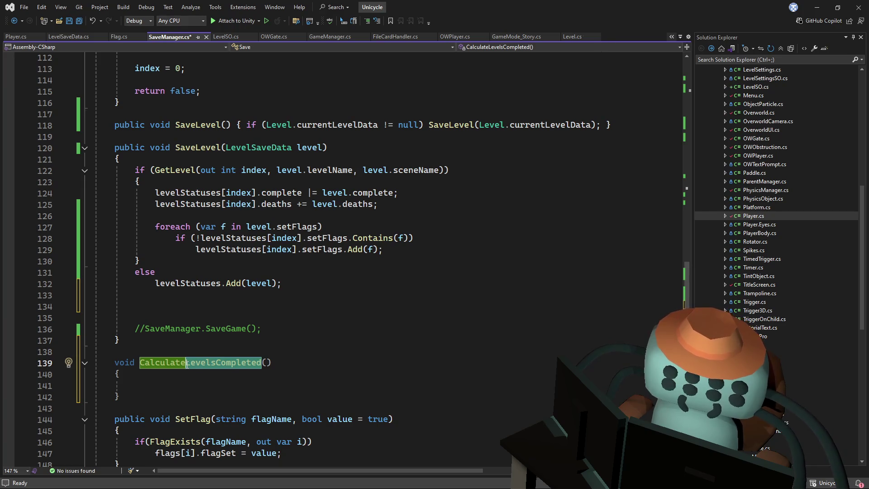
{"action": "key", "text": "BackSpace"}
{"action": "type", "text": "N"}
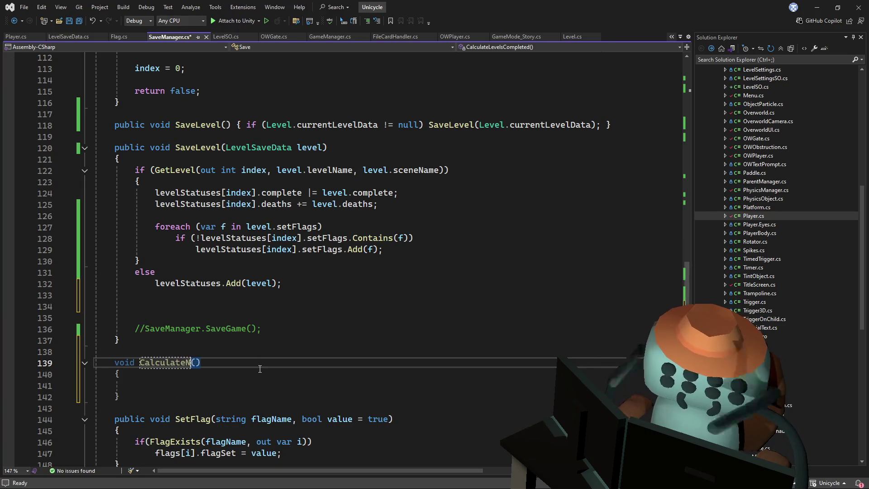
{"action": "type", "text": "ewSave"}
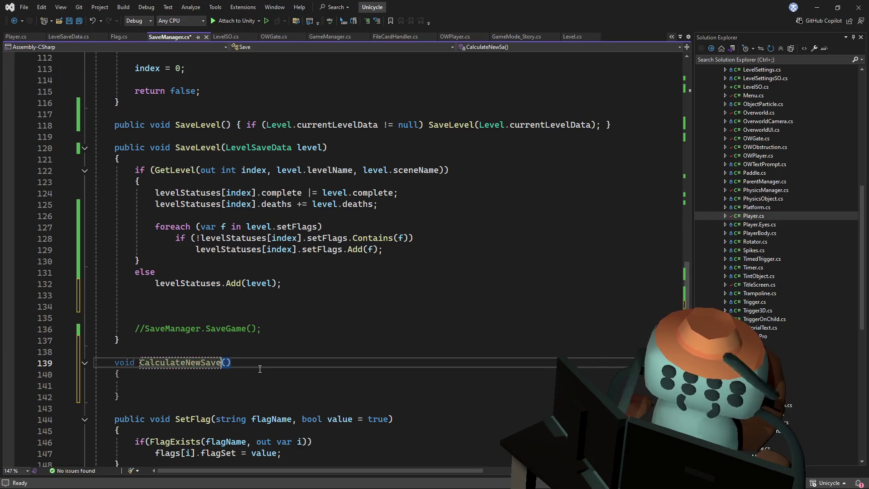
{"action": "key", "text": "BackSpace"}
{"action": "key", "text": "BackSpace"}
{"action": "key", "text": "BackSpace"}
{"action": "key", "text": "BackSpace"}
{"action": "key", "text": "BackSpace"}
{"action": "key", "text": "BackSpace"}
{"action": "type", "text": "COmp"}
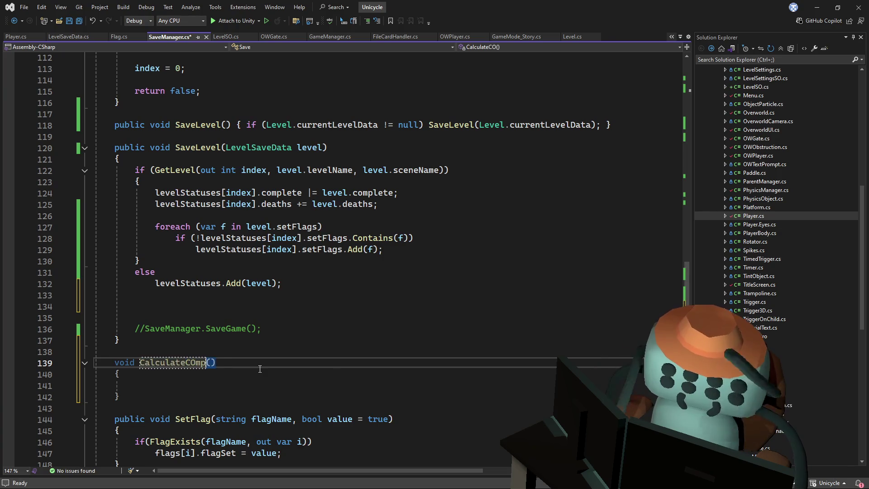
{"action": "key", "text": "BackSpace"}
{"action": "key", "text": "BackSpace"}
{"action": "key", "text": "BackSpace"}
{"action": "type", "text": "CompletionInfo"}
{"action": "key", "text": "Down"}
{"action": "key", "text": "Down"}
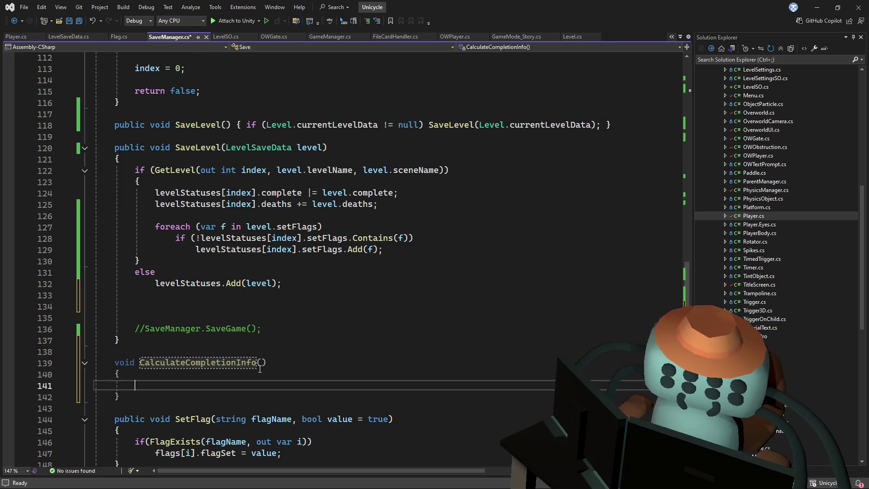
Call CalculateCompletionInfo(); on line 134 inside SaveLevel and save SaveManager.cs
{"action": "double_click", "coordinate": [232, 362]}
{"action": "key", "text": "ctrl+c"}
{"action": "left_click", "coordinate": [202, 306]}
{"action": "key", "text": "ctrl+v"}
{"action": "type", "text": "();"}
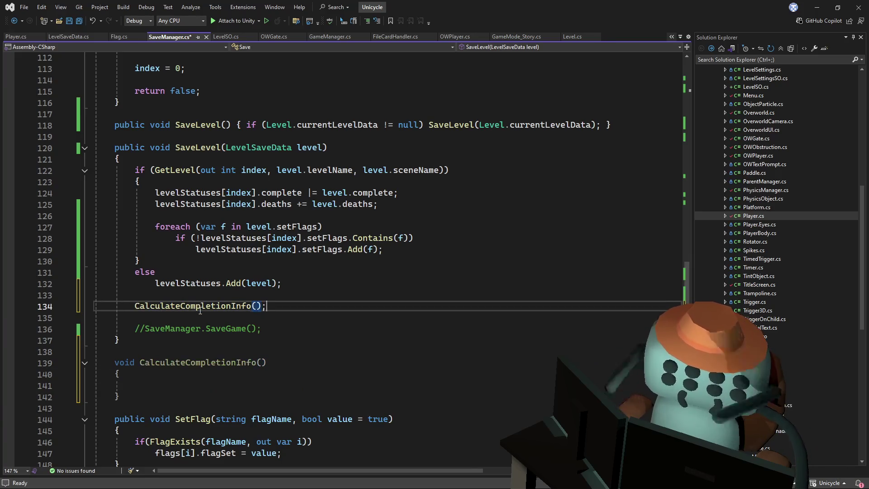
{"action": "key", "text": "ctrl+s"}
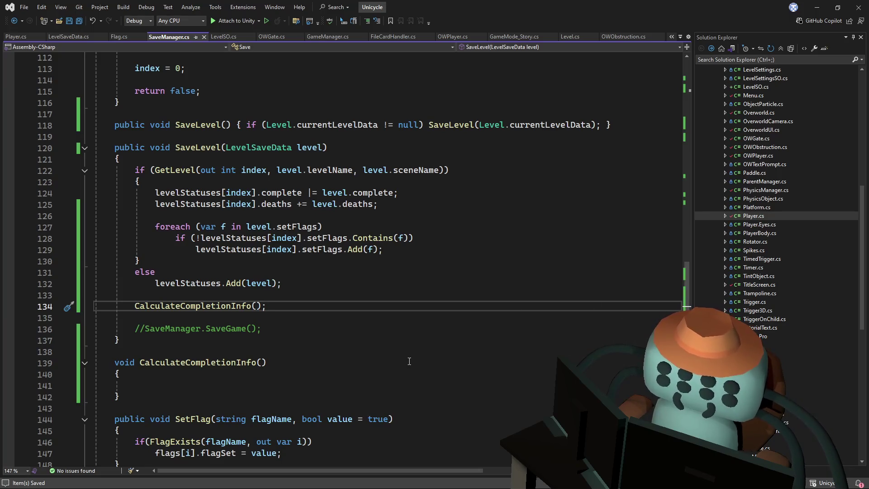
Start a foreach(var a in ) loop header inside CalculateCompletionInfo
{"action": "left_click", "coordinate": [211, 385]}
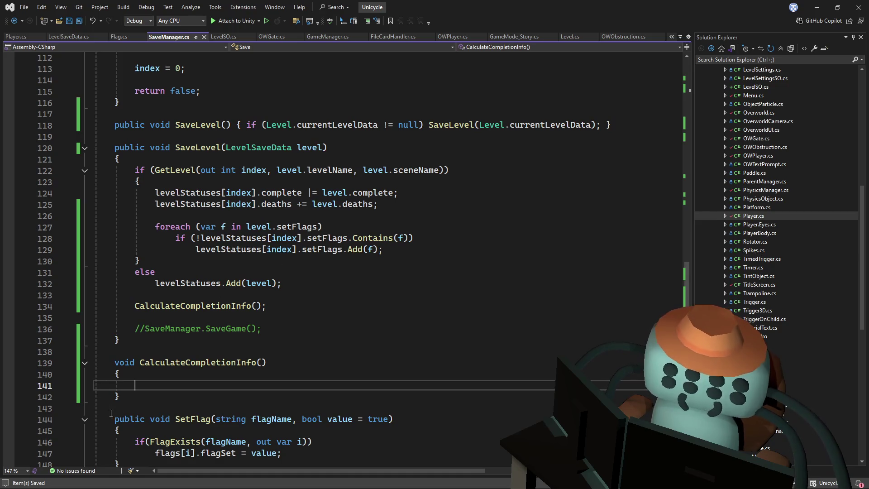
{"action": "type", "text": "for"}
{"action": "key", "text": "Tab"}
{"action": "type", "text": "(var"}
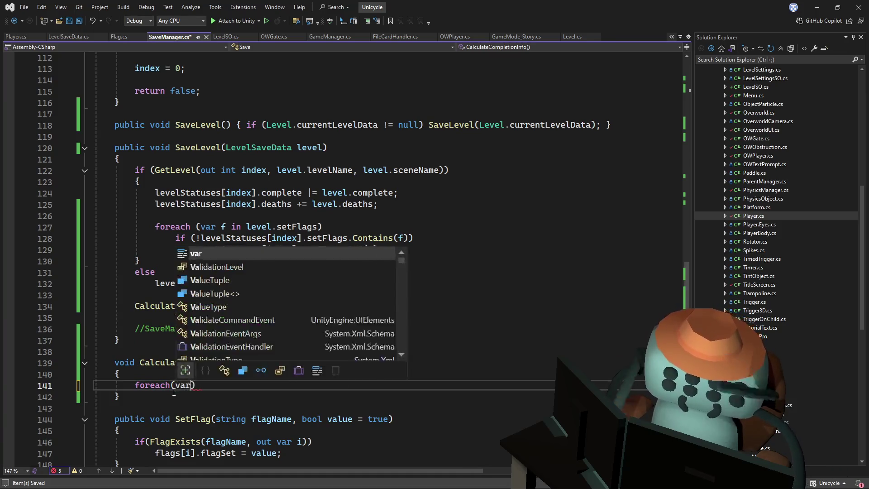
{"action": "key", "text": "BackSpace"}
{"action": "key", "text": "BackSpace"}
{"action": "key", "text": "BackSpace"}
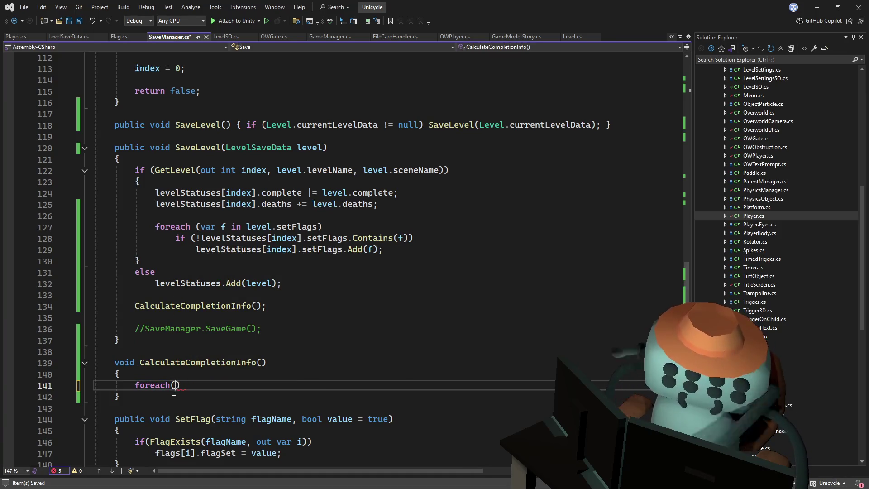
{"action": "type", "text": "var a"}
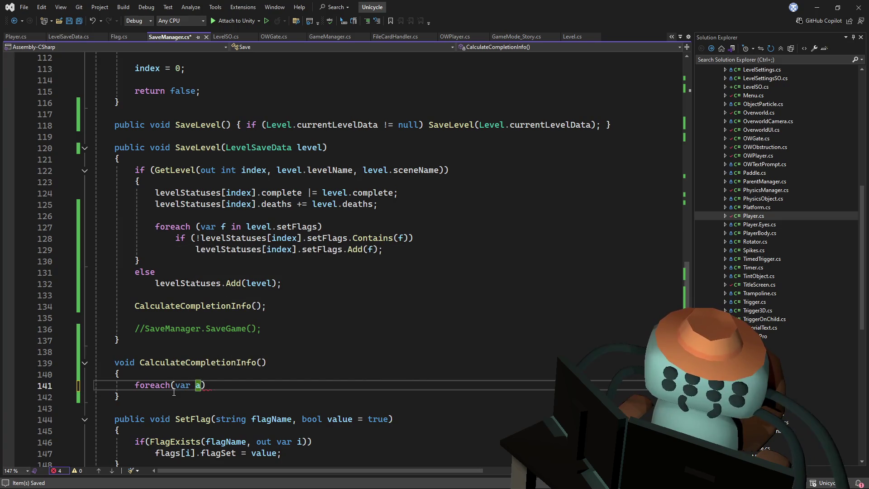
{"action": "type", "text": " in"}
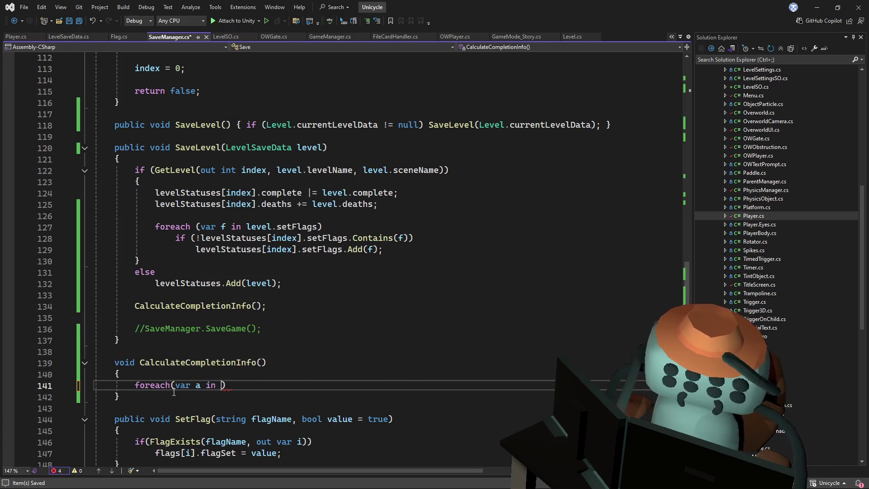
Copy the levelStatuses field name and jump back to the loop header
{"action": "scroll", "coordinate": [276, 207], "scroll_direction": "up", "scroll_amount": 7}
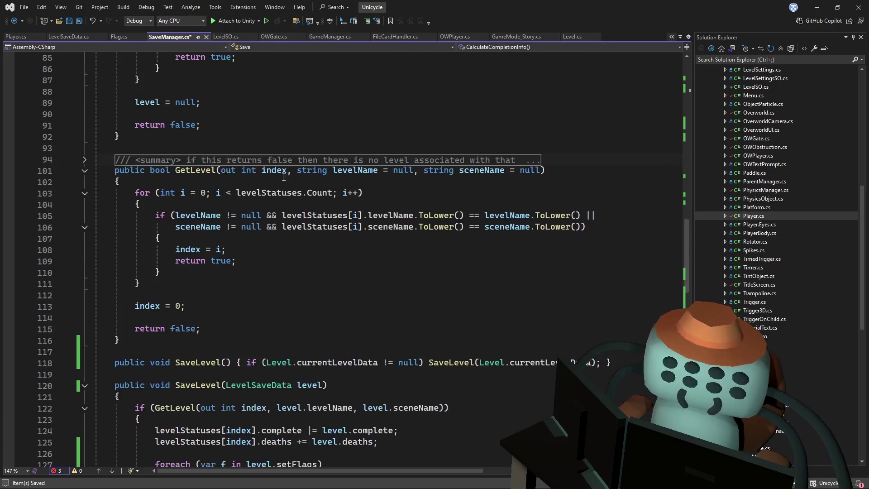
{"action": "mouse_move", "coordinate": [688, 259]}
{"action": "left_mouse_down"}
{"action": "mouse_move", "coordinate": [686, 170]}
{"action": "mouse_move", "coordinate": [686, 194]}
{"action": "left_mouse_up"}
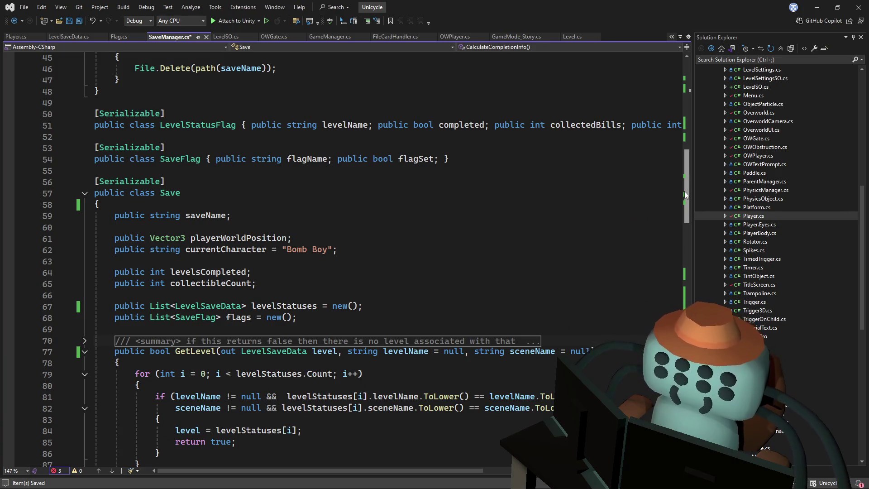
{"action": "double_click", "coordinate": [284, 306]}
{"action": "key", "text": "ctrl+c"}
{"action": "key", "text": "ctrl+minus"}
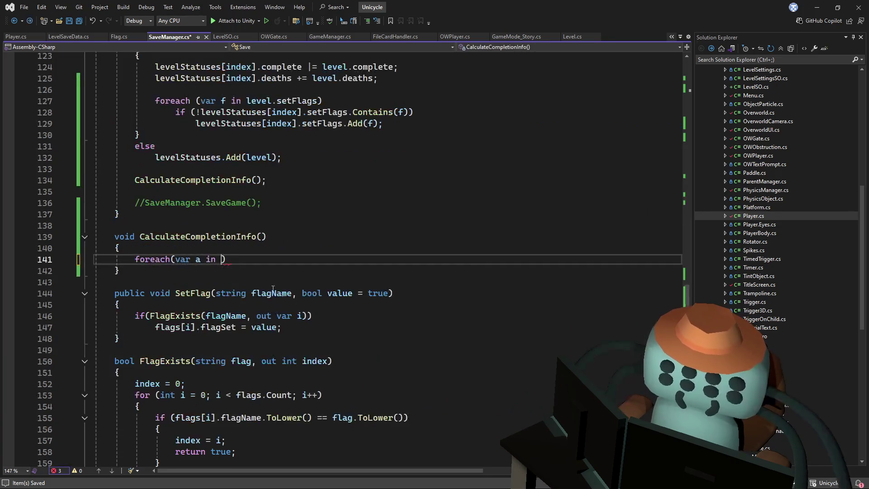
Complete the loop as foreach(var l in levelStatuses) with an empty brace body
{"action": "key", "text": "ctrl+v"}
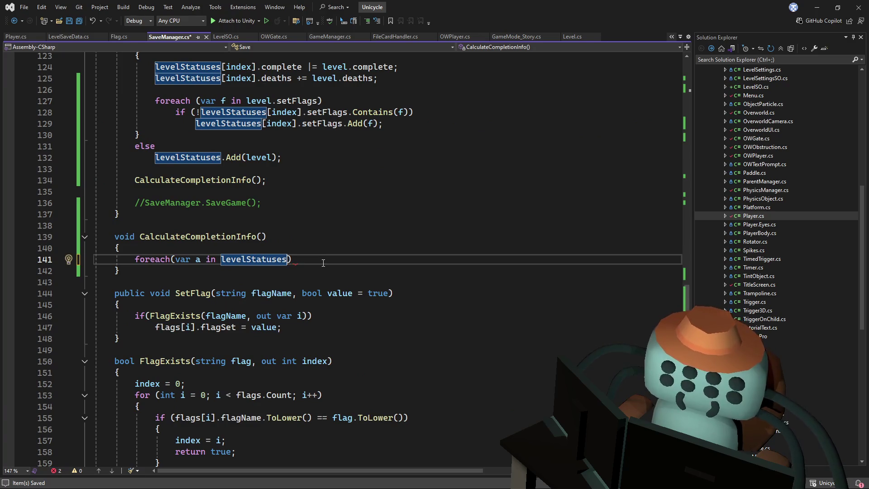
{"action": "type", "text": "{"}
{"action": "key", "text": "Return"}
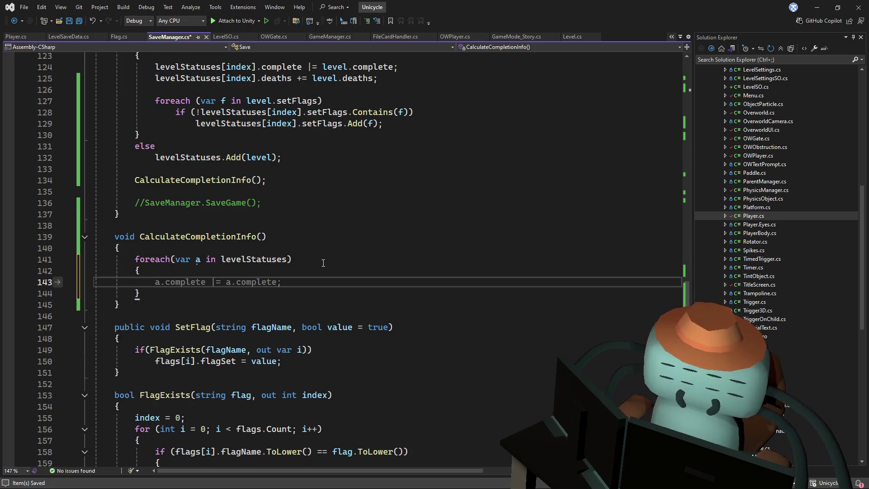
{"action": "key", "text": "Up"}
{"action": "key", "text": "Up"}
{"action": "key", "text": "ctrl+Right"}
{"action": "key", "text": "ctrl+Right"}
{"action": "key", "text": "ctrl+Right"}
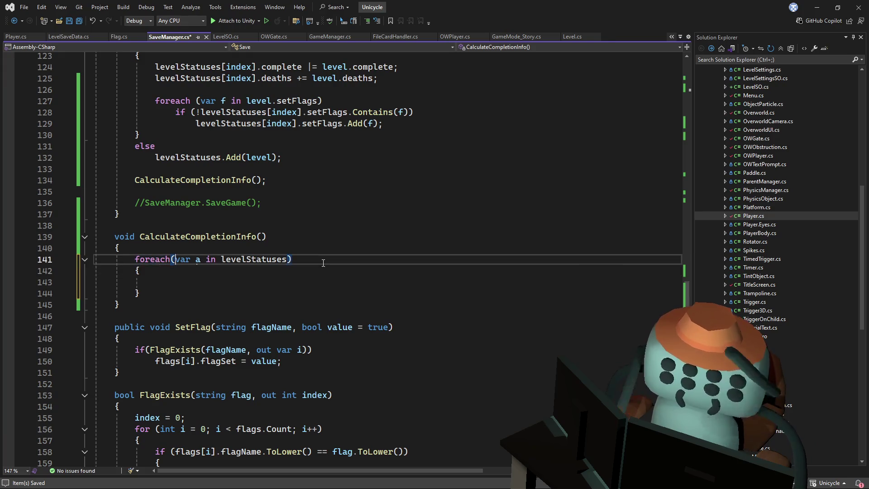
{"action": "key", "text": "Delete"}
{"action": "type", "text": "l"}
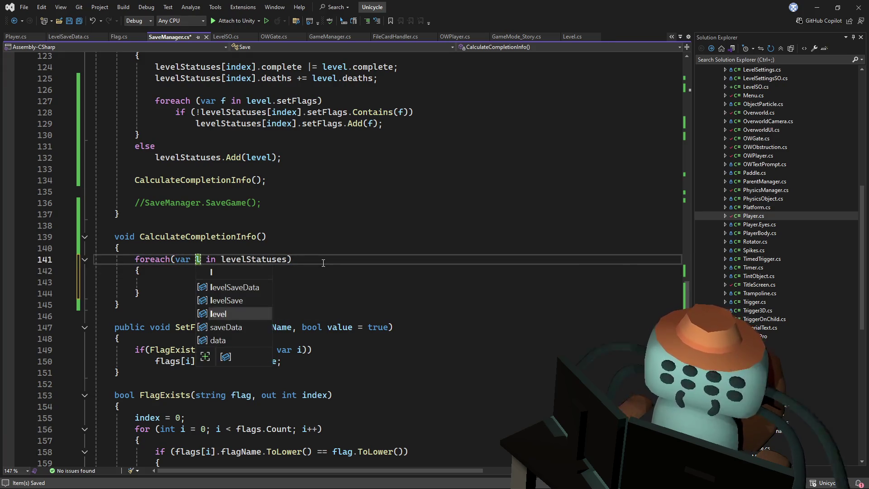
{"action": "key", "text": "Escape"}
{"action": "key", "text": "Down"}
{"action": "key", "text": "Down"}
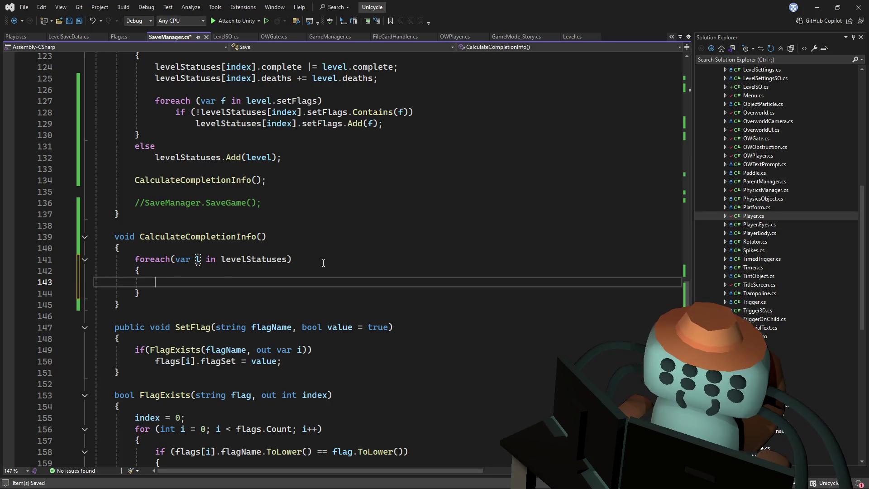
Declare zeroed int counters completedLevels and totalBillsCollected above the loop
{"action": "key", "text": "Up"}
{"action": "key", "text": "Up"}
{"action": "key", "text": "Up"}
{"action": "key", "text": "Return"}
{"action": "type", "text": "int completed"}
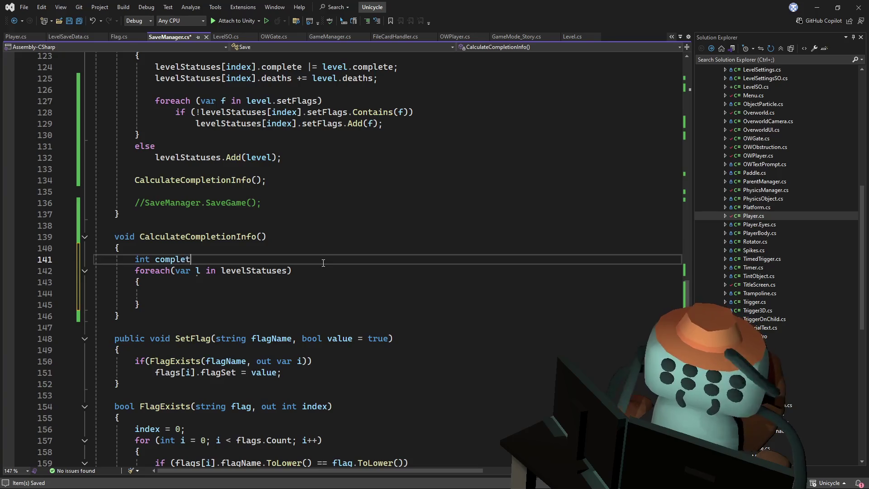
{"action": "type", "text": "Levels "}
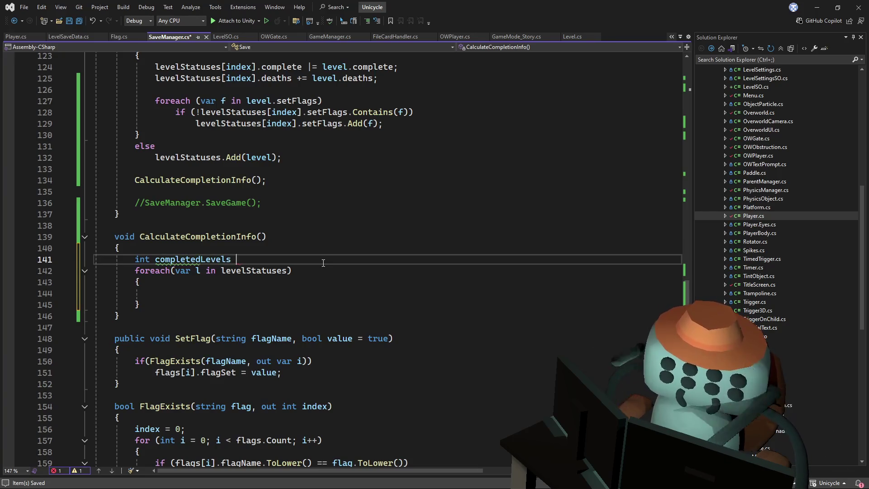
{"action": "type", "text": "= 0;"}
{"action": "key", "text": "Return"}
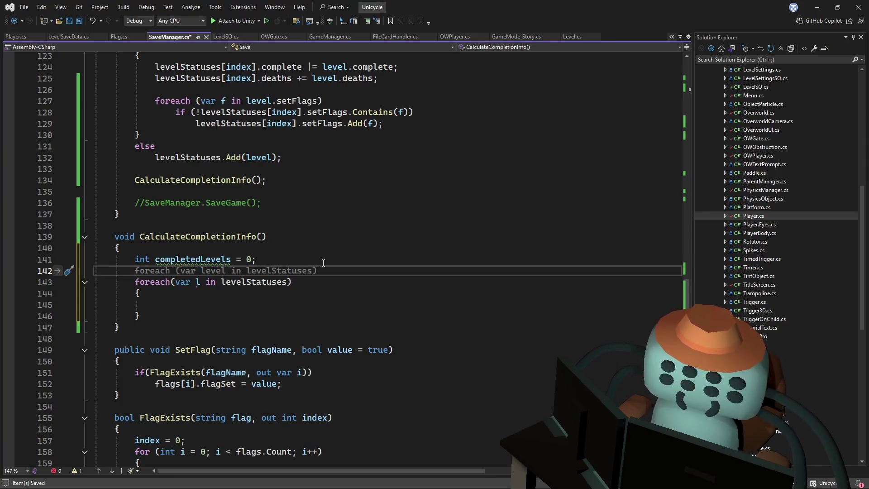
{"action": "type", "text": "int "}
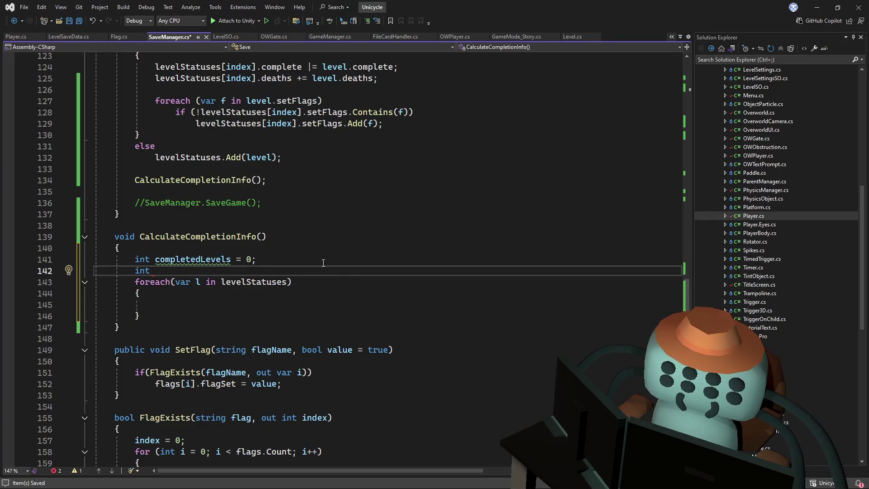
{"action": "type", "text": "t"}
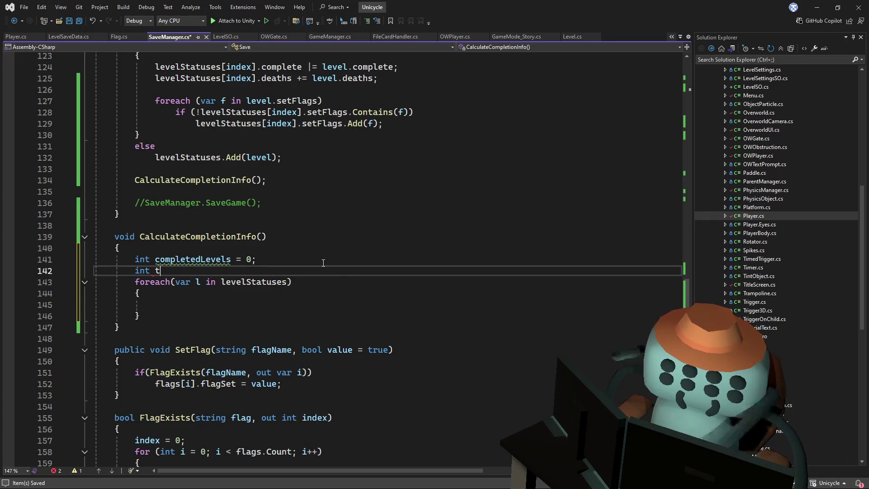
{"action": "type", "text": "otalFlags"}
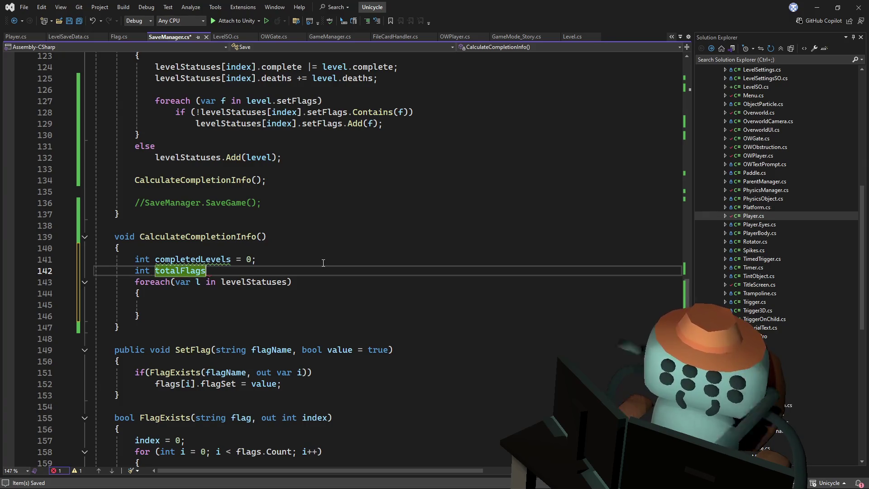
{"action": "type", "text": "Collected = 0;"}
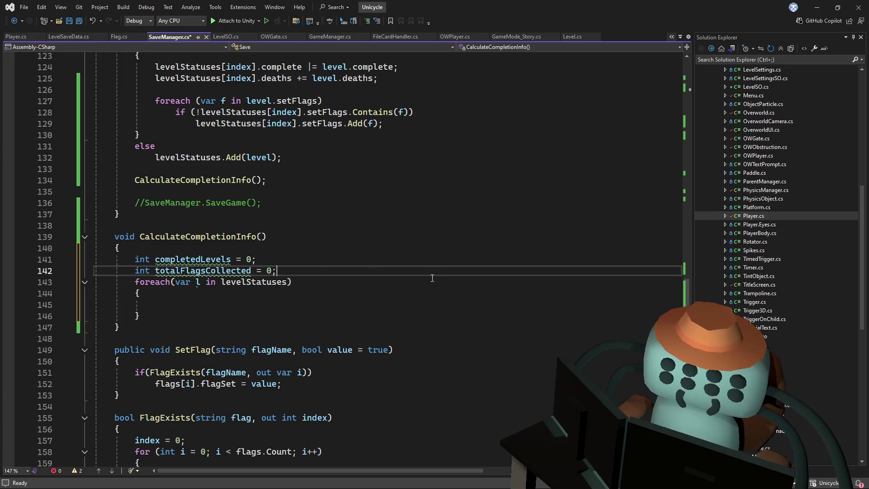
{"action": "double_click", "coordinate": [195, 271]}
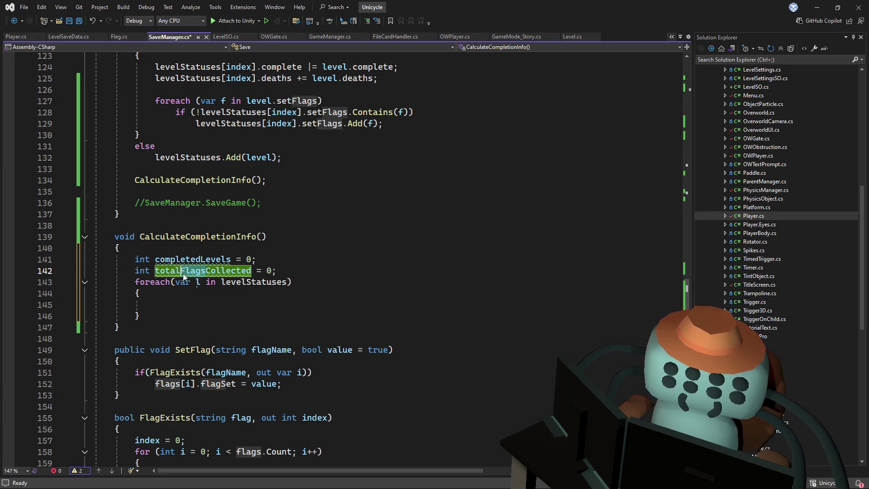
{"action": "type", "text": "totalBillsCollected"}
{"action": "key", "text": "Down"}
{"action": "key", "text": "Down"}
{"action": "key", "text": "Down"}
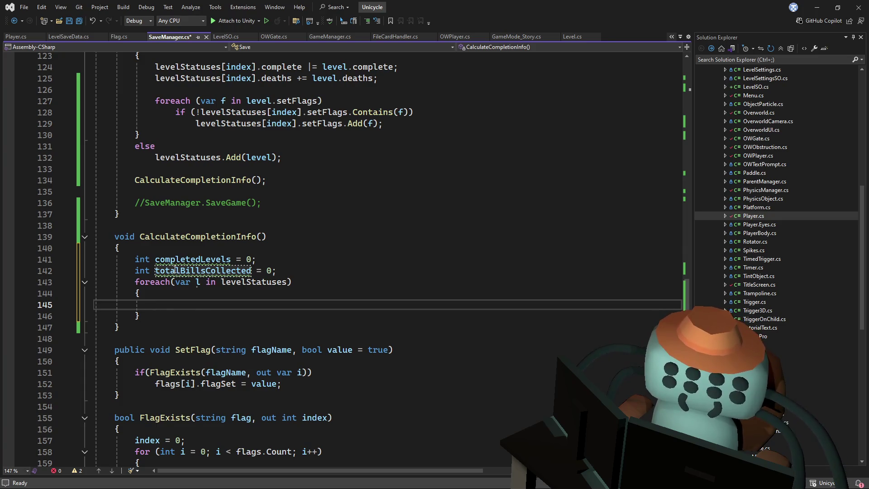
Add if(l.complete) completedLevels++; inside the loop
{"action": "type", "text": "if(l.co"}
{"action": "key", "text": "Tab"}
{"action": "type", "text": ")"}
{"action": "key", "text": "Return"}
{"action": "type", "text": "comp"}
{"action": "key", "text": "Tab"}
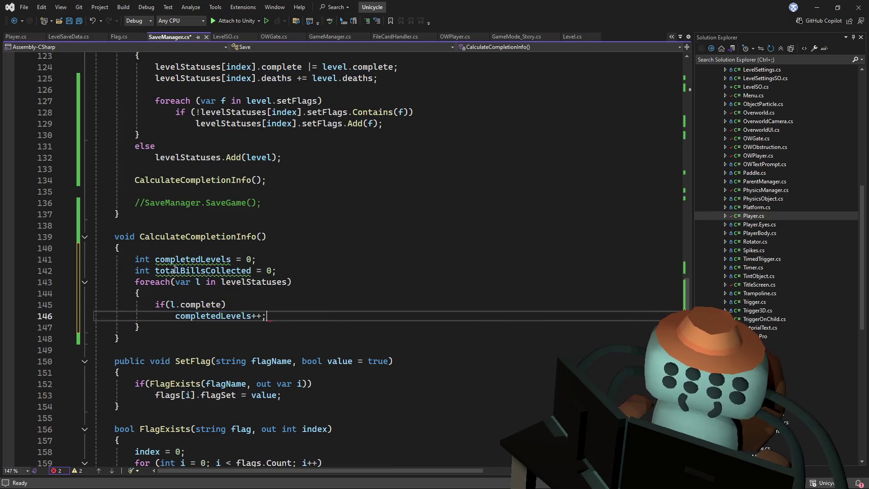
{"action": "key", "text": "Return"}
{"action": "key", "text": "Return"}
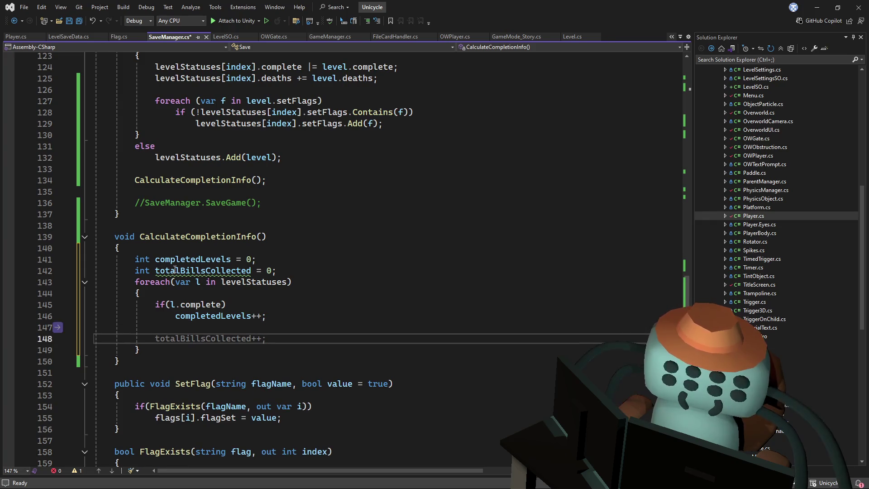
Start a nested foreach loop over l.setFlags
{"action": "type", "text": "foreach(var f in l.death"}
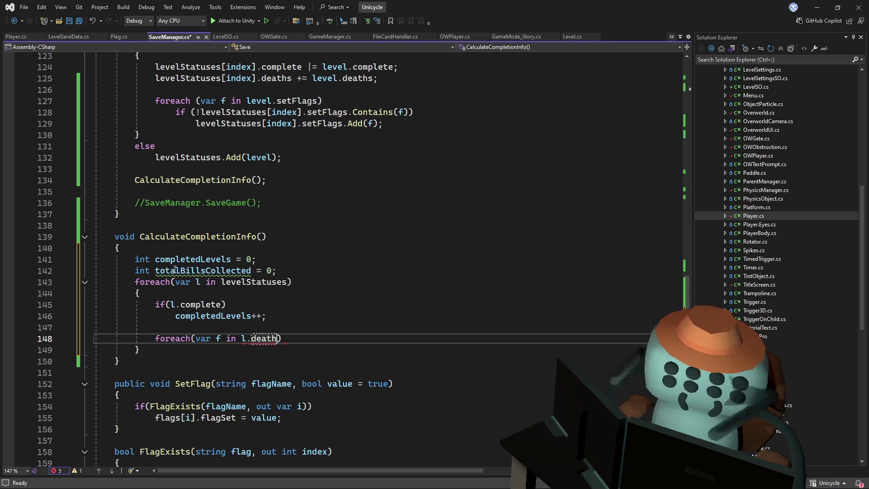
{"action": "type", "text": "."}
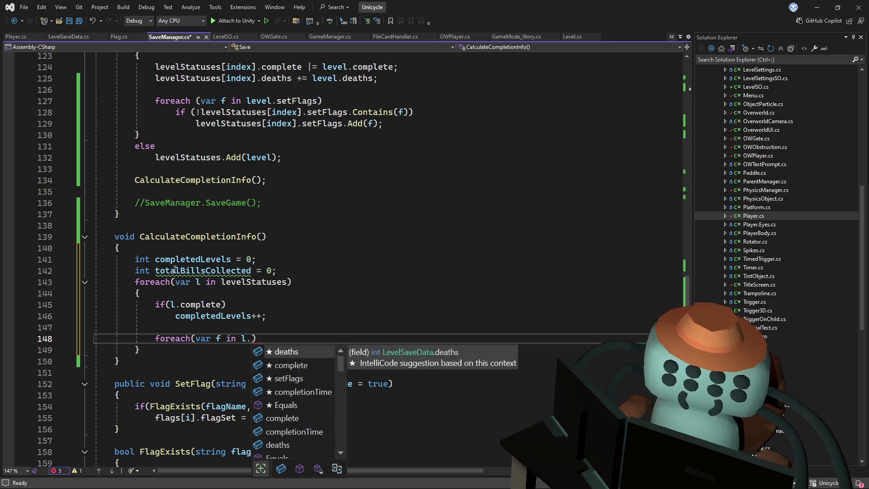
{"action": "key", "text": "Down"}
{"action": "key", "text": "Down"}
{"action": "key", "text": "Down"}
{"action": "key", "text": "Up"}
{"action": "key", "text": "Up"}
{"action": "type", "text": ")"}
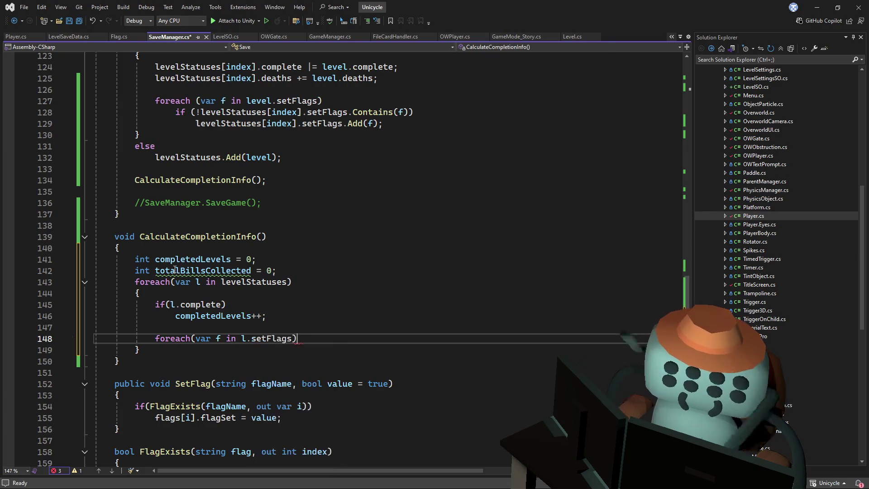
{"action": "key", "text": "Return"}
Increment totalBillsCollected for each flag that contains "fiver"
{"action": "type", "text": "if()"}
{"action": "type", "text": "f.cont"}
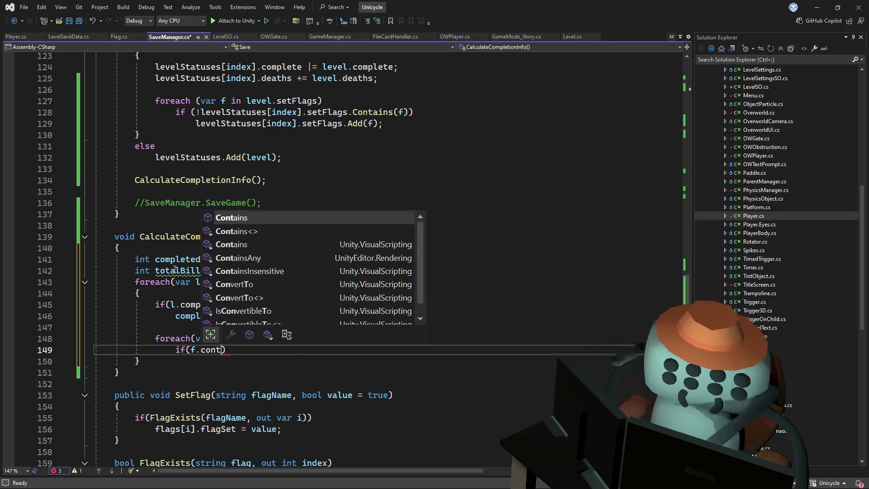
{"action": "type", "text": "("}
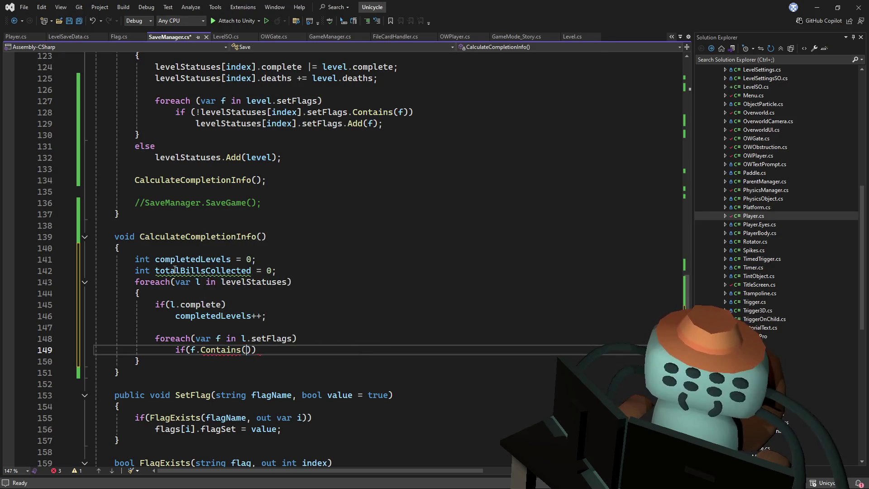
{"action": "key", "text": "ctrl+space"}
{"action": "type", "text": "fl"}
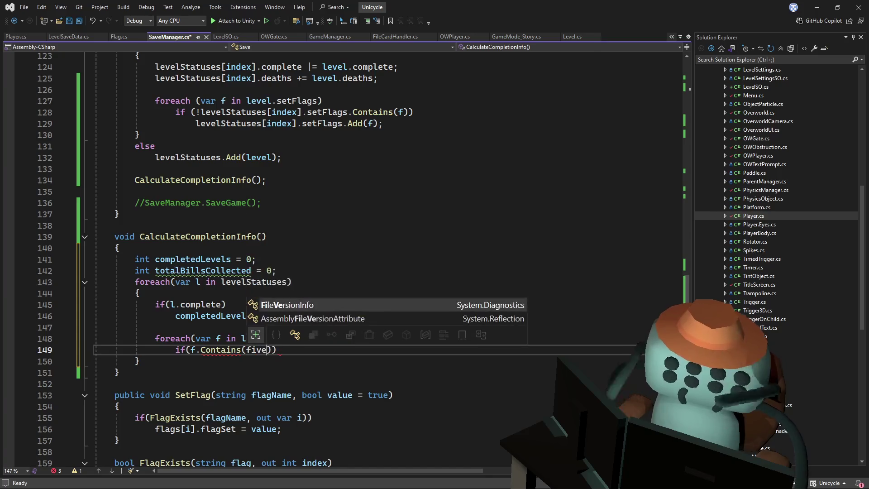
{"action": "key", "text": "BackSpace"}
{"action": "key", "text": "BackSpace"}
{"action": "type", "text": "\""}
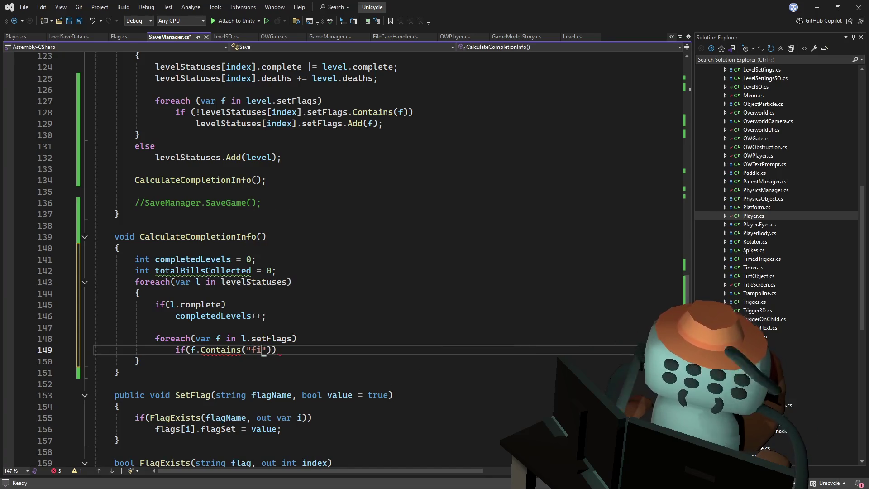
{"action": "type", "text": "ver"}
{"action": "key", "text": "Return"}
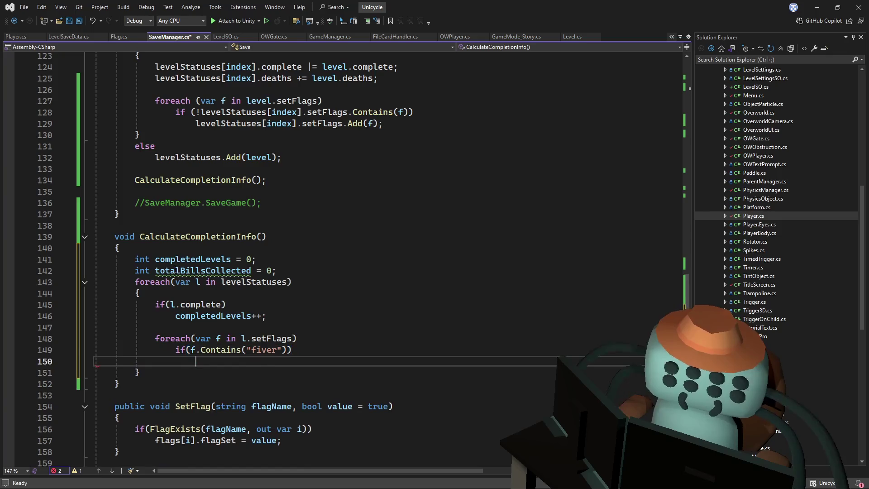
{"action": "type", "text": "tot"}
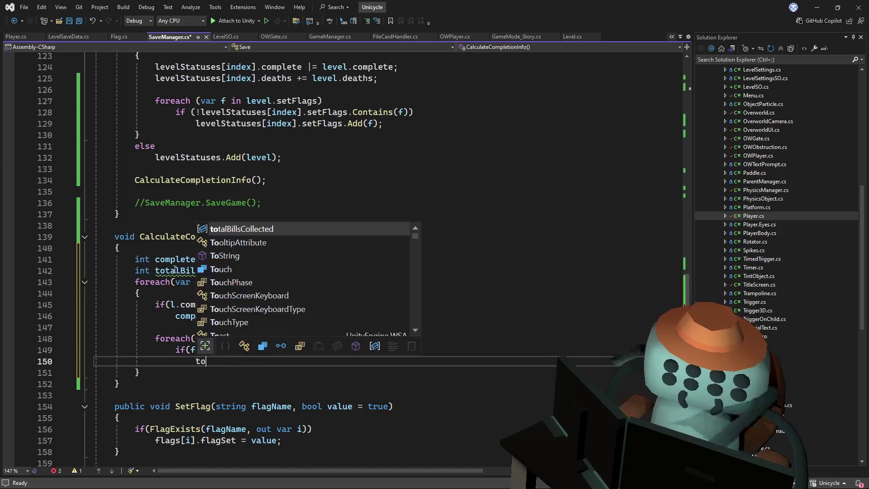
{"action": "key", "text": "Tab"}
{"action": "type", "text": "++"}
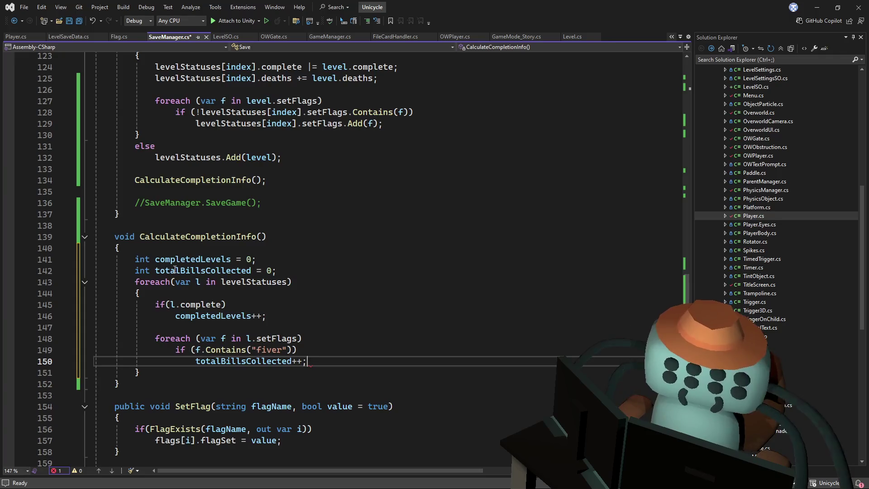
{"action": "key", "text": "Down"}
{"action": "key", "text": "Return"}
{"action": "key", "text": "Return"}
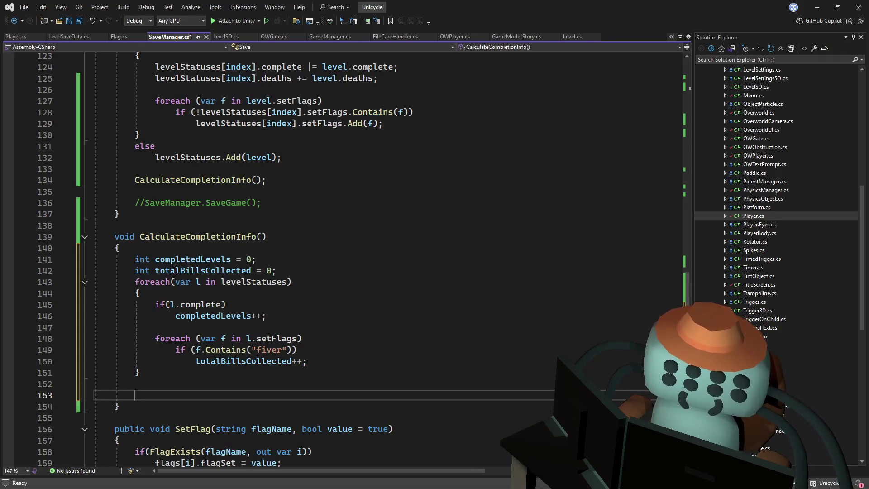
Assign completedLevels to this.levelsCompleted after the loop
{"action": "type", "text": "comple"}
{"action": "key", "text": "Tab"}
{"action": "key", "text": "Tab"}
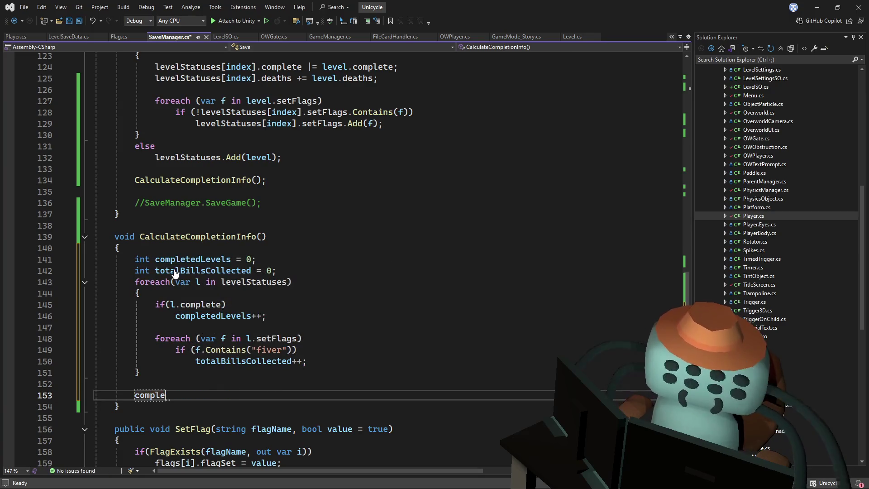
{"action": "type", "text": "this.com"}
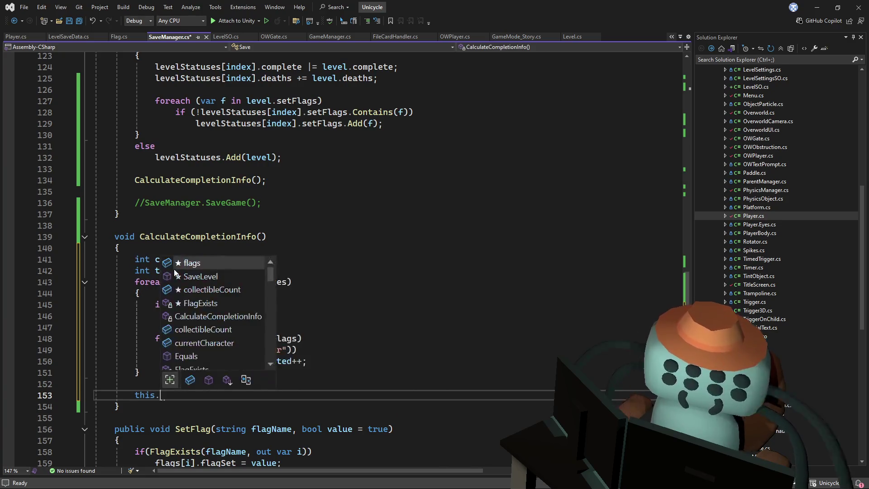
{"action": "key", "text": "Down"}
{"action": "key", "text": "Tab"}
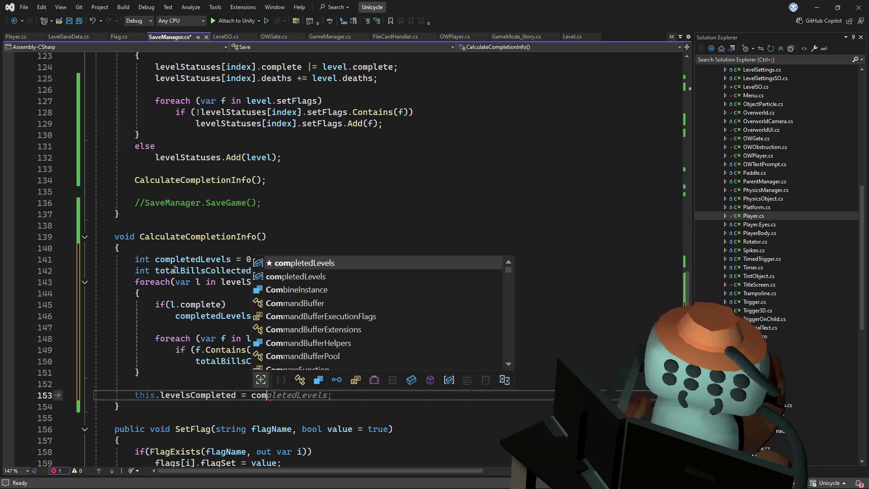
{"action": "key", "text": "Tab"}
{"action": "key", "text": "Return"}
Assign totalBillsCollected to this.collectibleCount, then scroll up to the Save class fields
{"action": "type", "text": "this."}
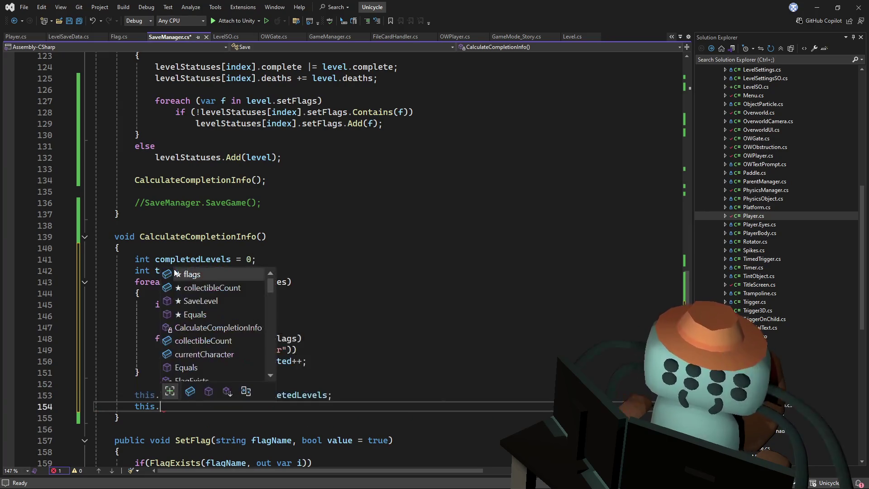
{"action": "type", "text": "tot();"}
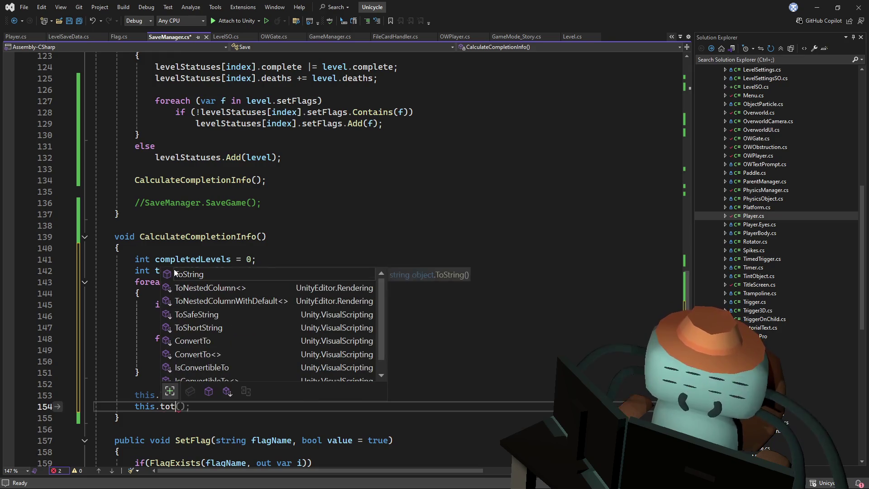
{"action": "key", "text": "BackSpace"}
{"action": "key", "text": "BackSpace"}
{"action": "key", "text": "Escape"}
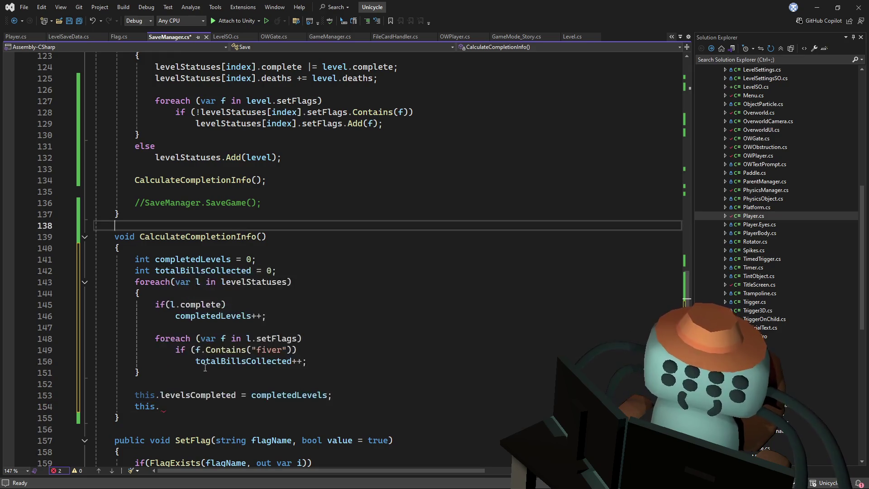
{"action": "type", "text": "bi"}
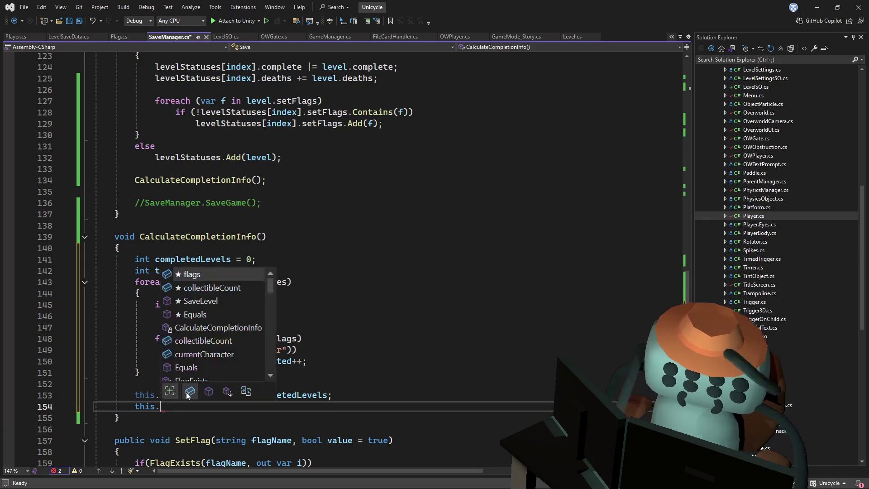
{"action": "key", "text": "BackSpace"}
{"action": "key", "text": "Down"}
{"action": "key", "text": "Down"}
{"action": "key", "text": "Down"}
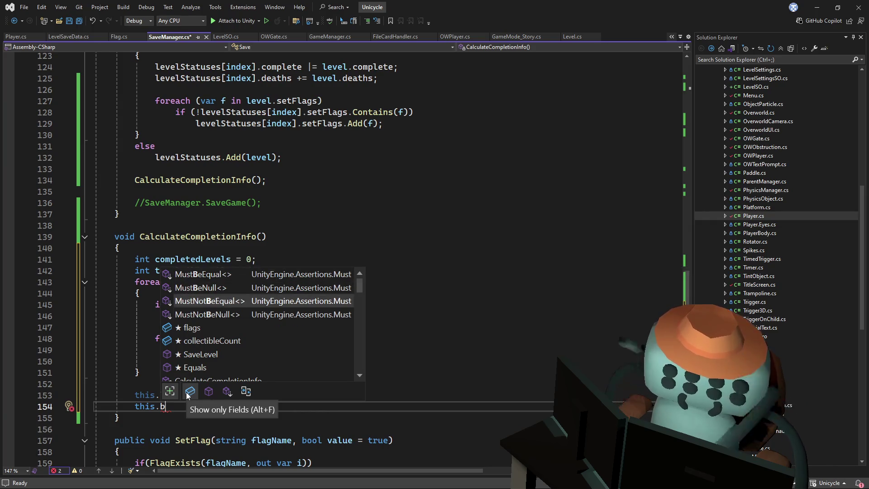
{"action": "key", "text": "Tab"}
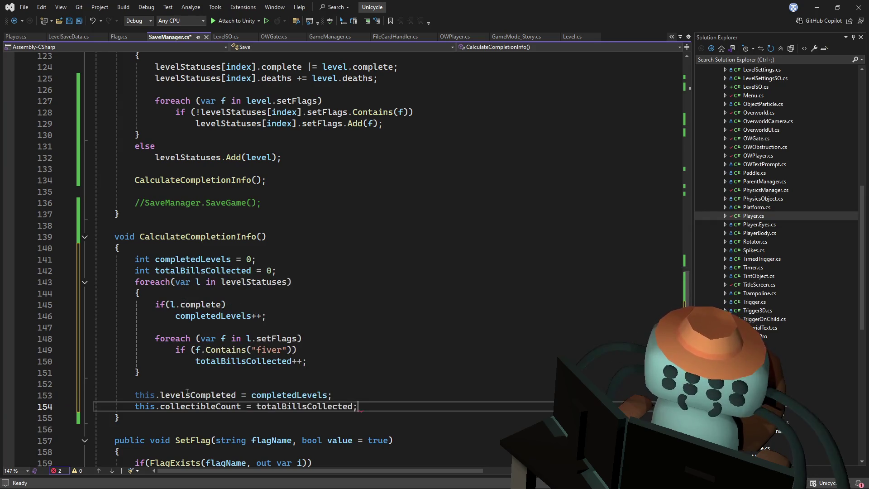
{"action": "mouse_move", "coordinate": [685, 306]}
{"action": "left_mouse_down"}
{"action": "mouse_move", "coordinate": [676, 173]}
{"action": "mouse_move", "coordinate": [685, 172]}
{"action": "mouse_move", "coordinate": [685, 188]}
{"action": "left_mouse_up"}
{"action": "left_click", "coordinate": [642, 183]}
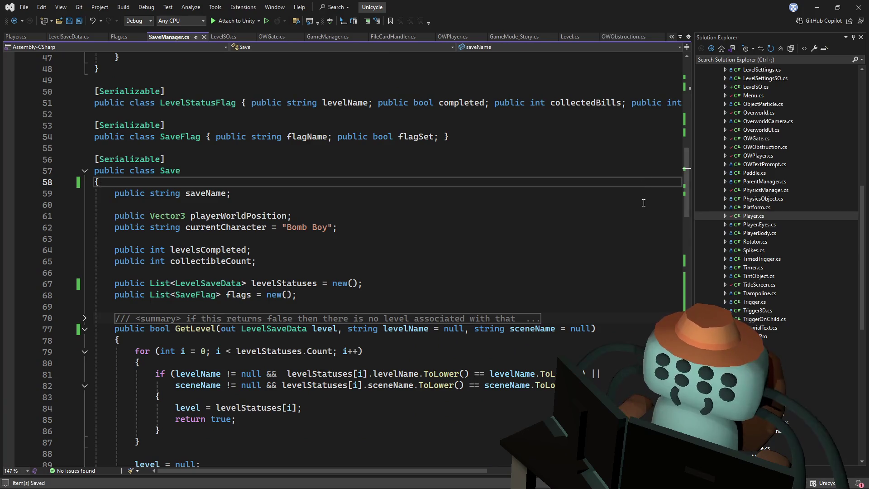
Save SaveManager.cs and switch back to the Unity editor
{"action": "left_click", "coordinate": [627, 218]}
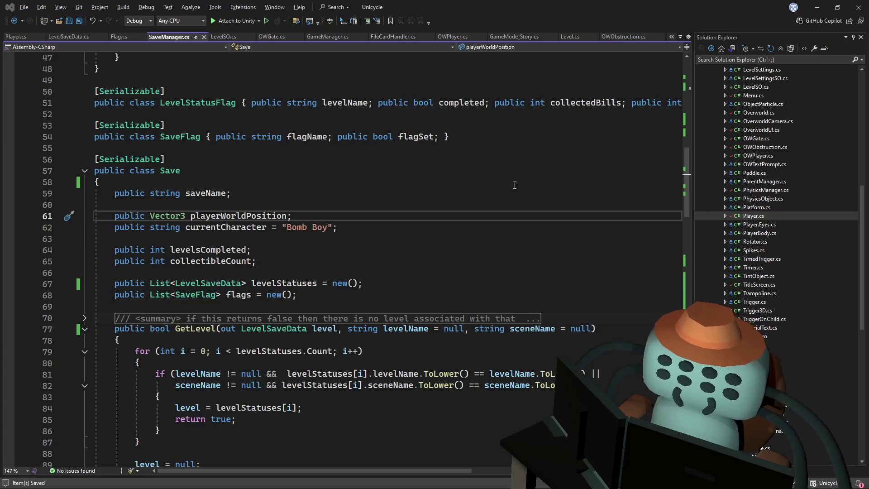
{"action": "key", "text": "alt+Tab"}
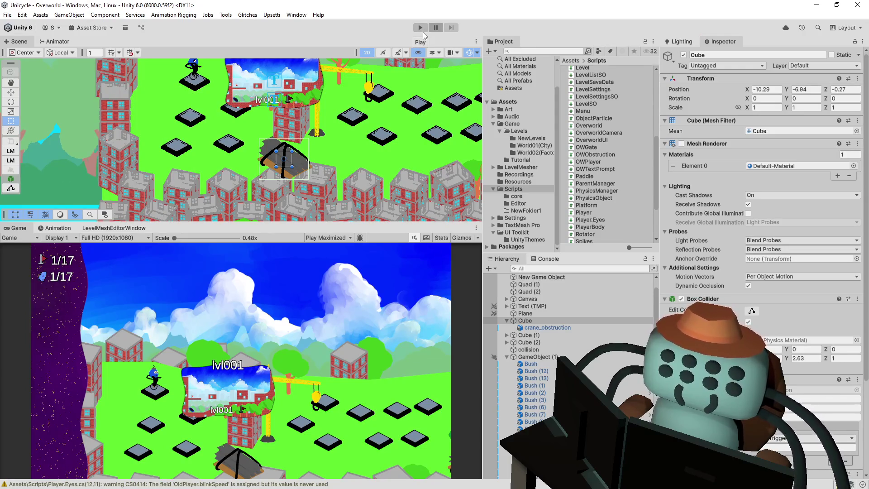
In Play mode, finish the first tutorial level and ride the overworld, counters reading 2/18
{"action": "left_click", "coordinate": [421, 29]}
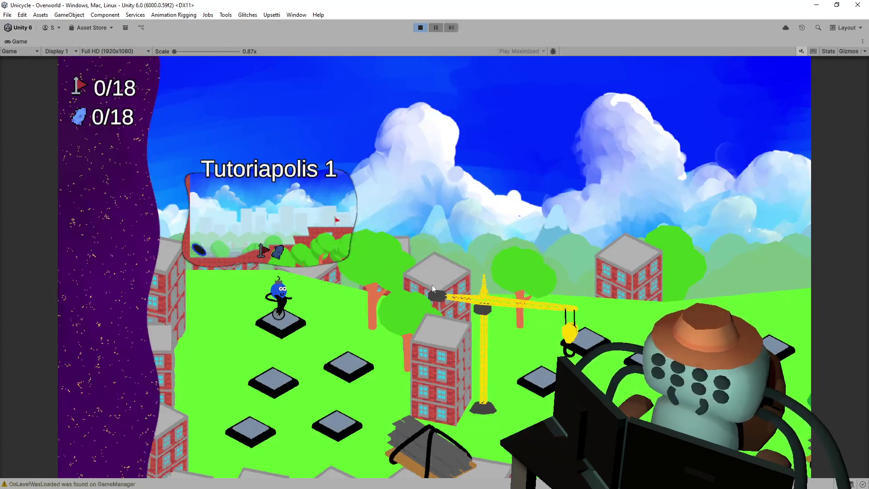
{"action": "key", "text": "space"}
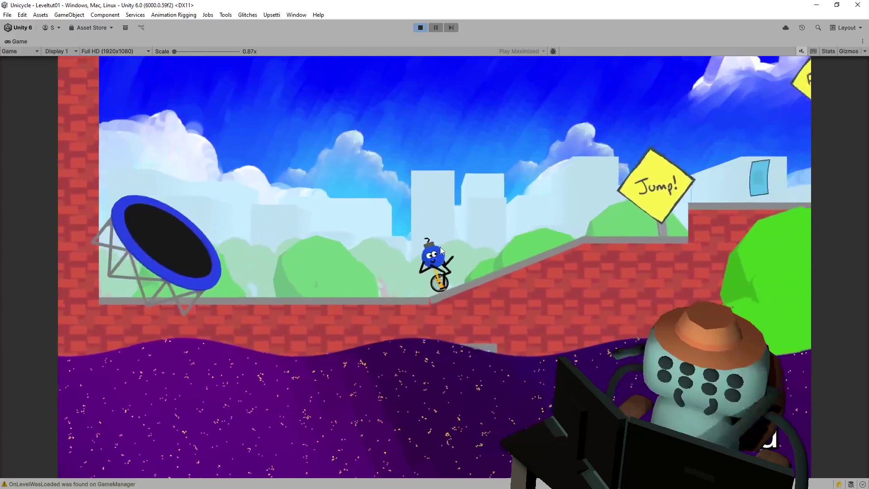
{"action": "key", "text": "space"}
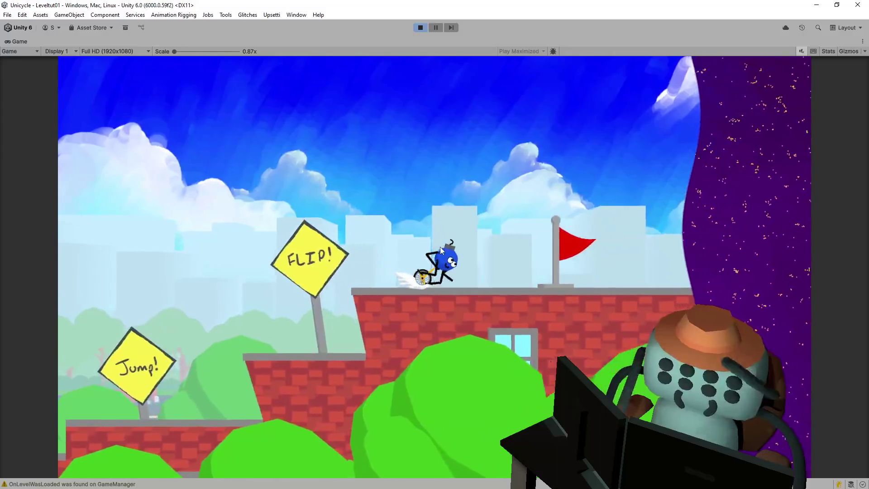
{"action": "key", "text": "space"}
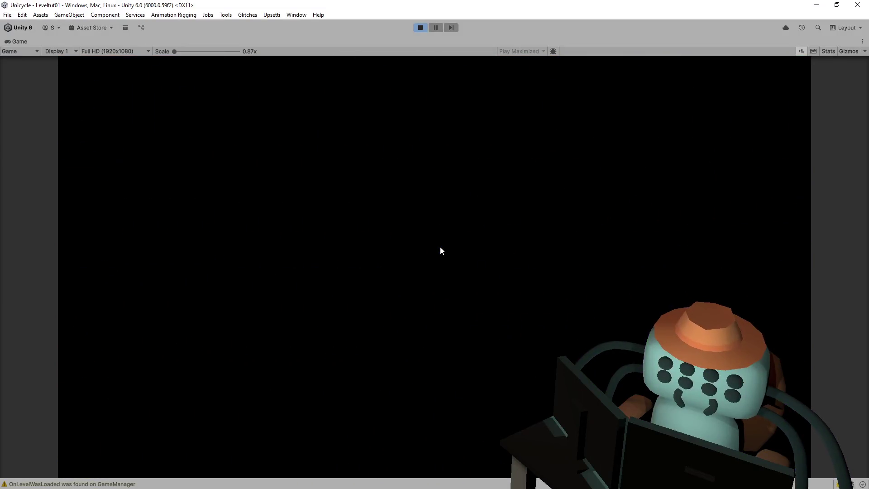
{"action": "key", "text": "space"}
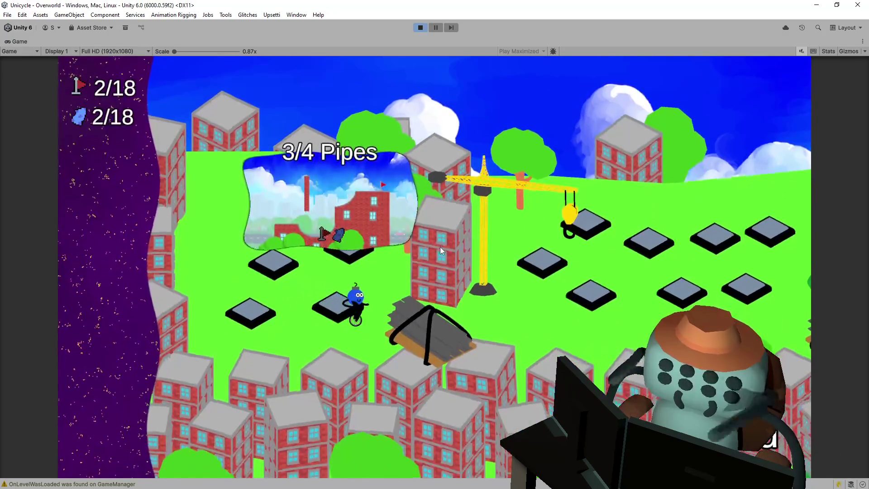
{"action": "key", "text": "Left"}
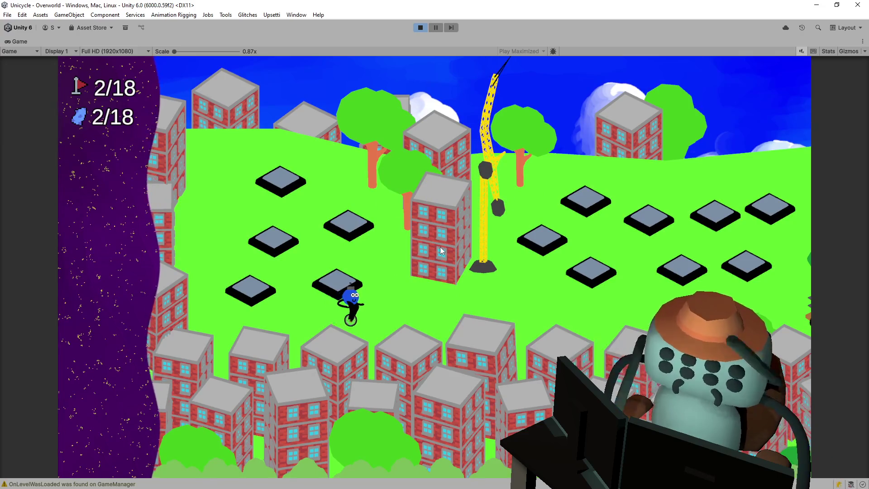
{"action": "key", "text": "Right"}
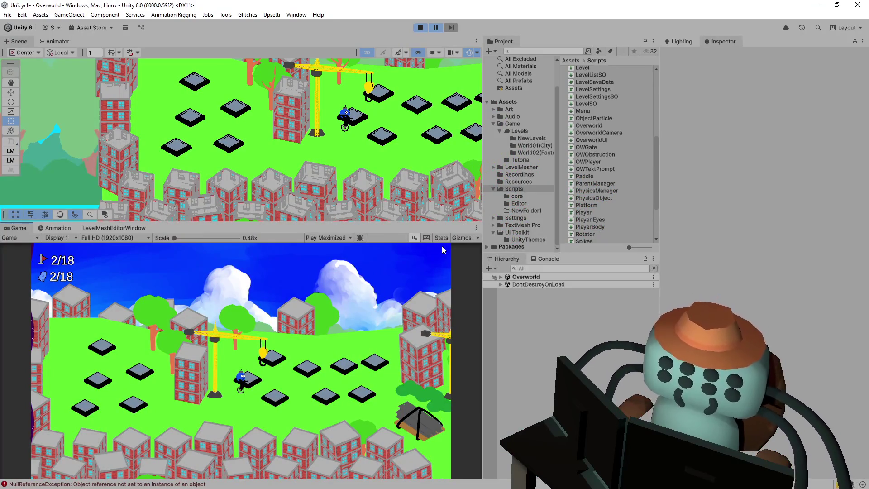
{"action": "left_click", "coordinate": [436, 28]}
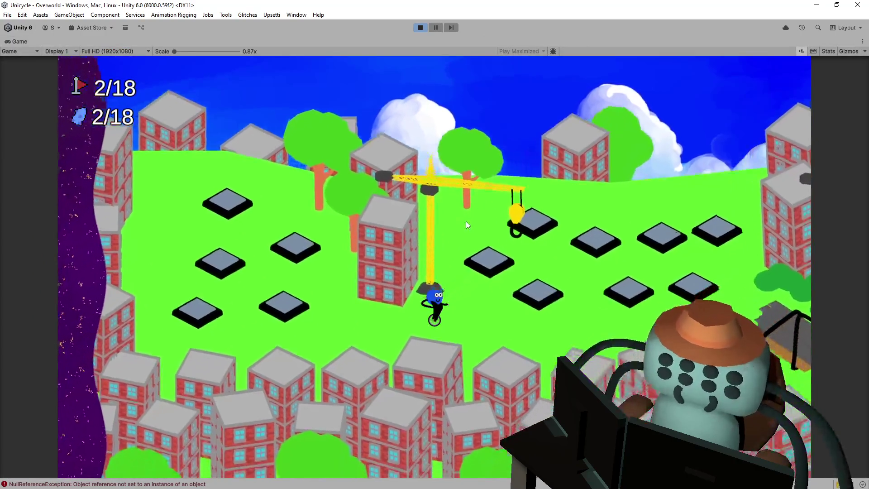
Ride to the Back Alley tile, play that level, then enter Tutoriapolis 1
{"action": "key", "text": "Up"}
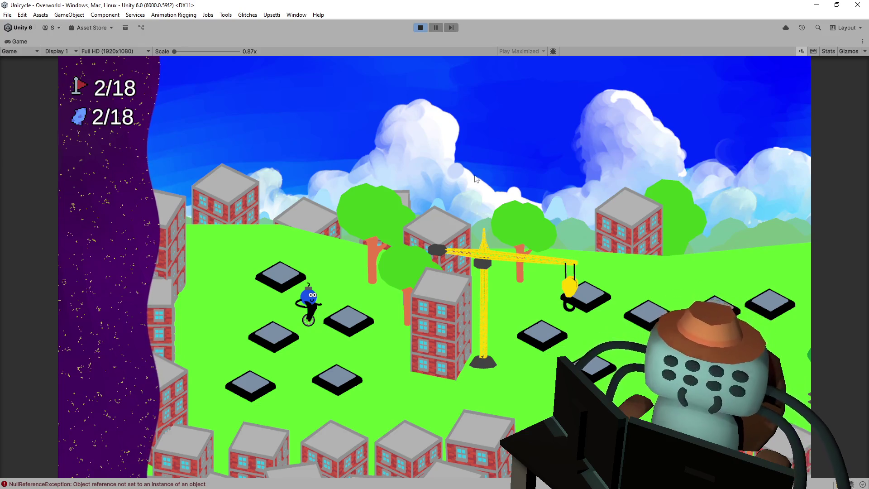
{"action": "key", "text": "Right"}
{"action": "key", "text": "space"}
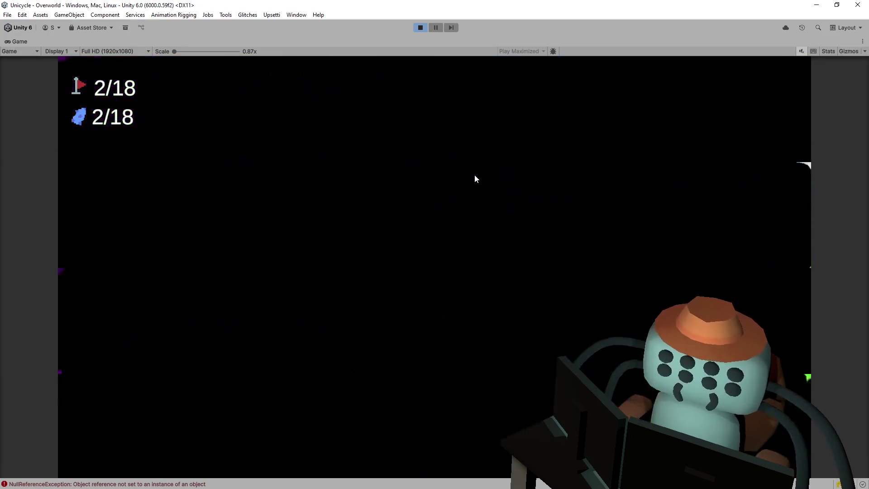
{"action": "key", "text": "Right"}
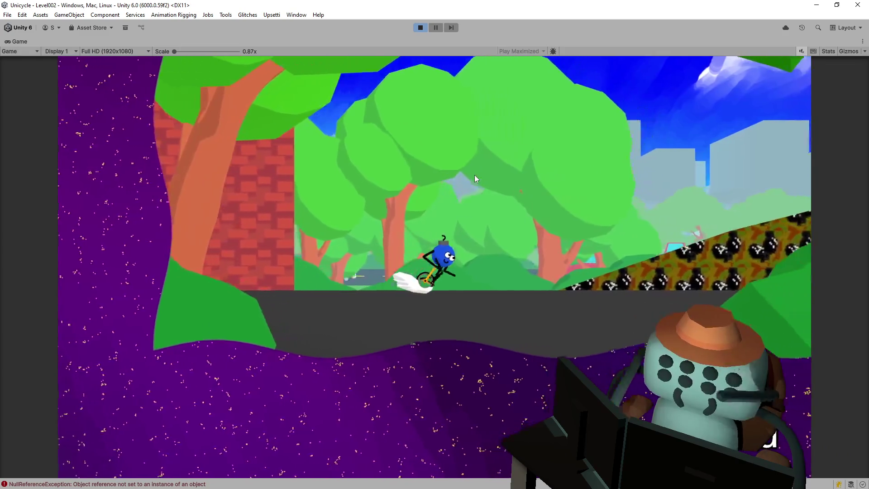
{"action": "key", "text": "Right"}
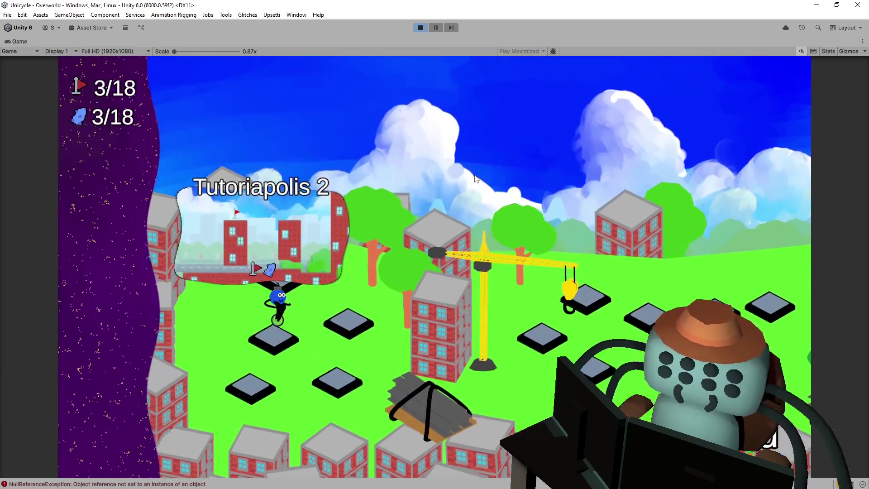
{"action": "key", "text": "Return"}
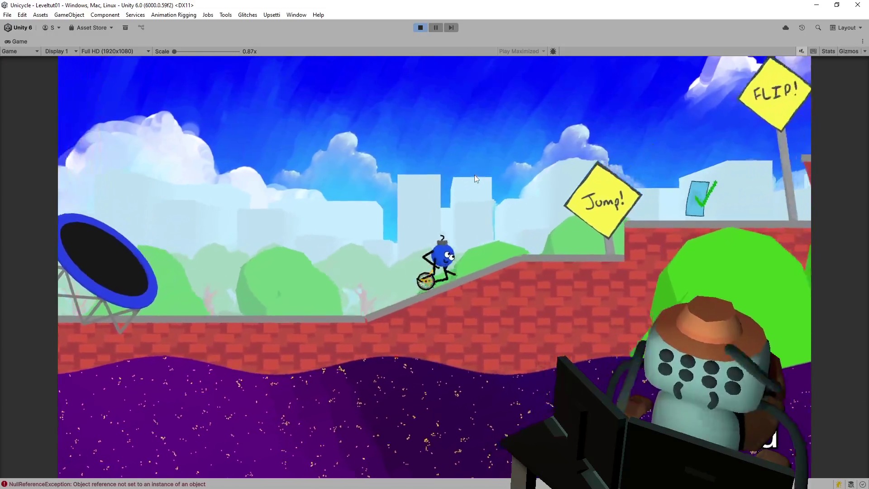
Finish Tutoriapolis 1, then ride to Pinball 1, complete it and exit
{"action": "key", "text": "space"}
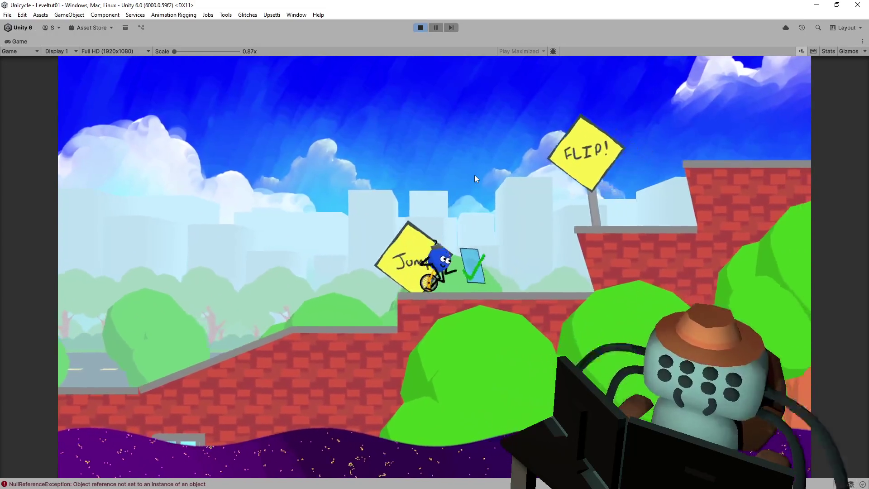
{"action": "key", "text": "space"}
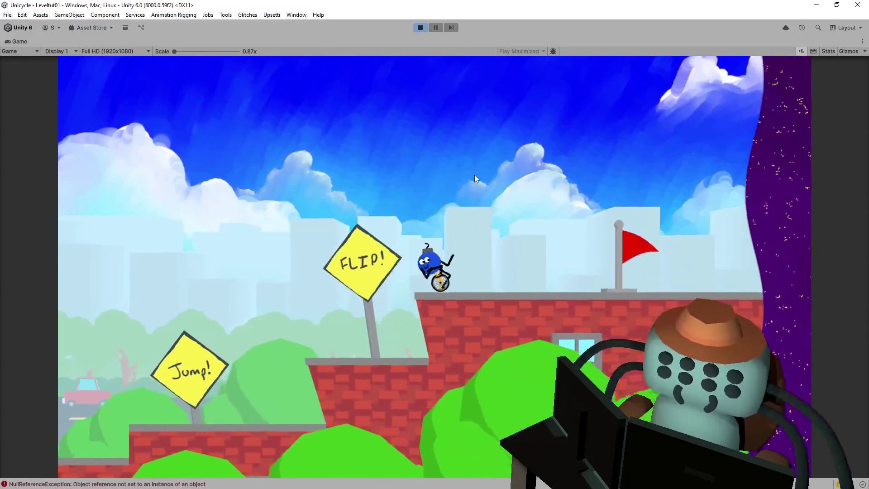
{"action": "key", "text": "space"}
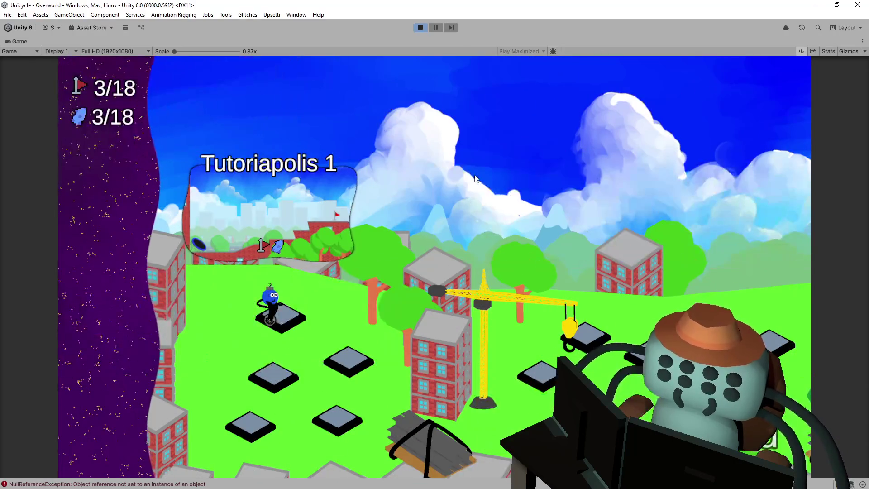
{"action": "key", "text": "Down"}
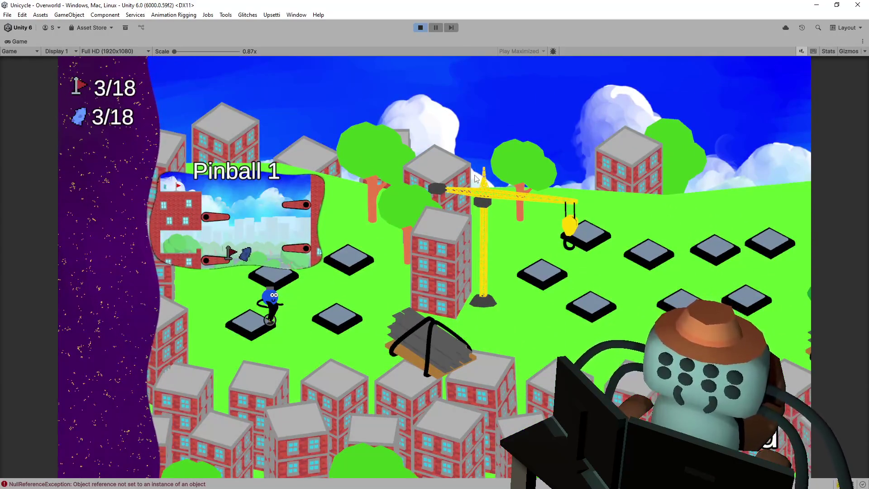
{"action": "key", "text": "space"}
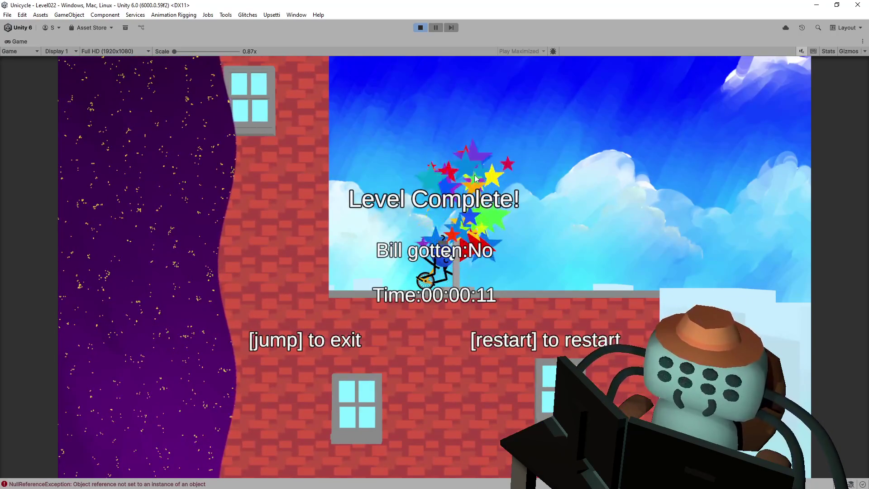
{"action": "key", "text": "space"}
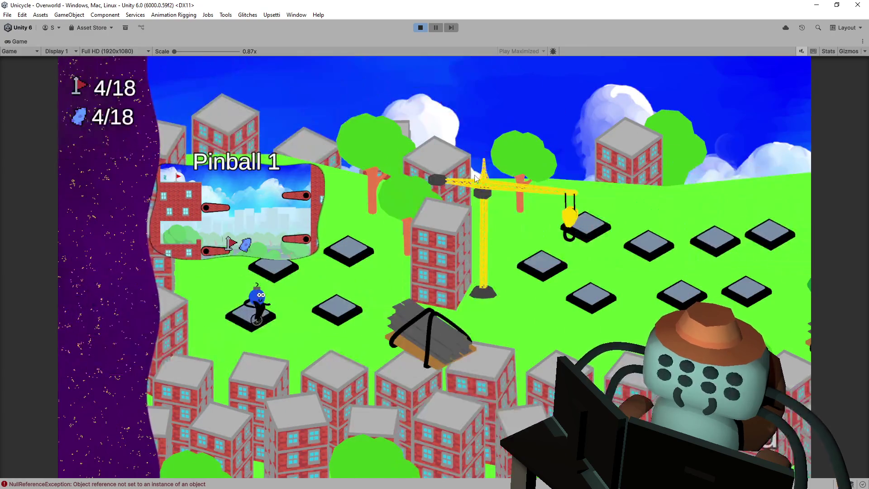
Complete Level026 and the 3/4 Pipes level, exiting each back to the overworld
{"action": "key", "text": "space"}
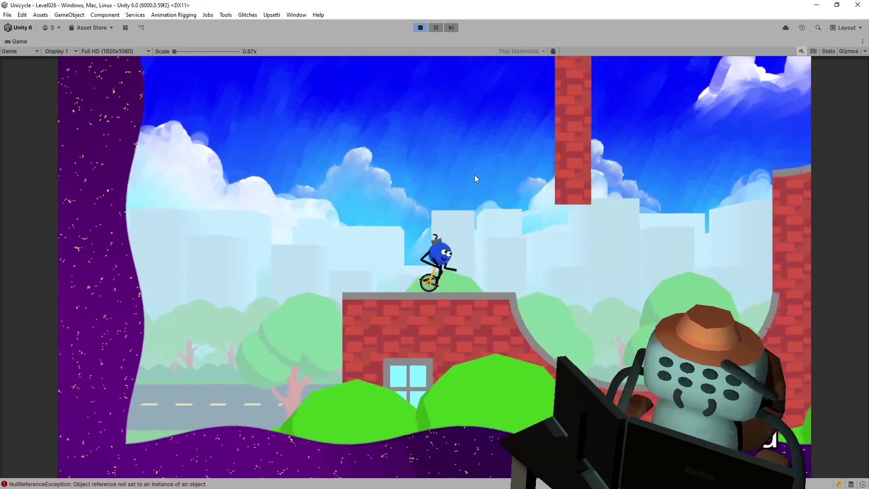
{"action": "key", "text": "Right"}
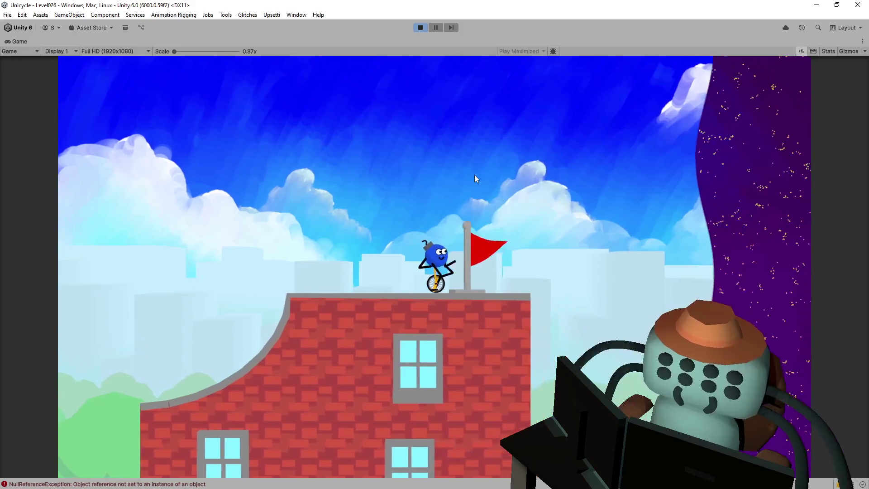
{"action": "key", "text": "space"}
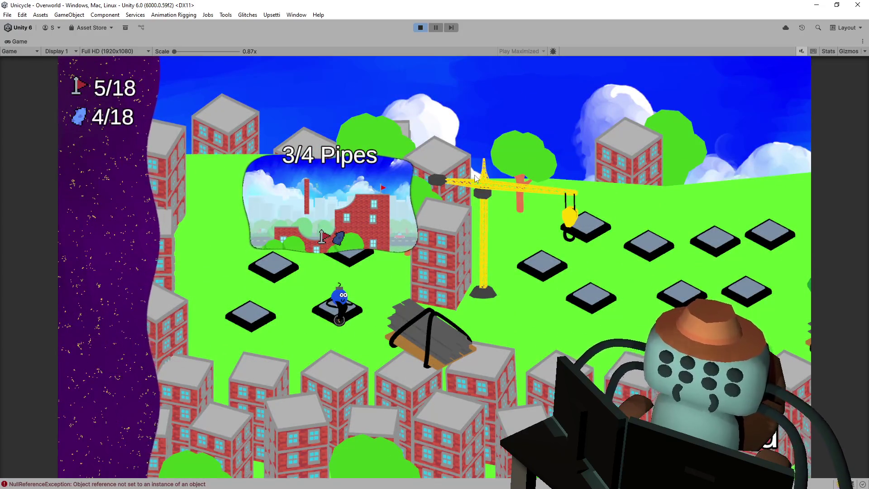
{"action": "key", "text": "space"}
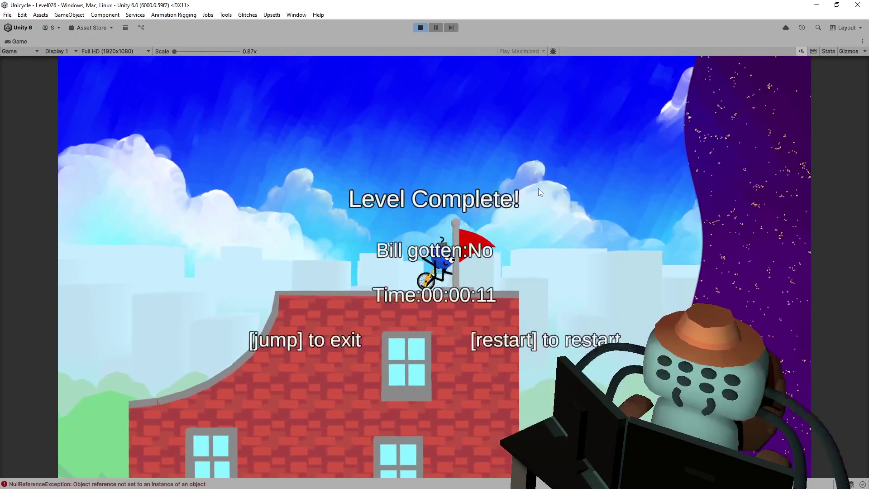
{"action": "key", "text": "space"}
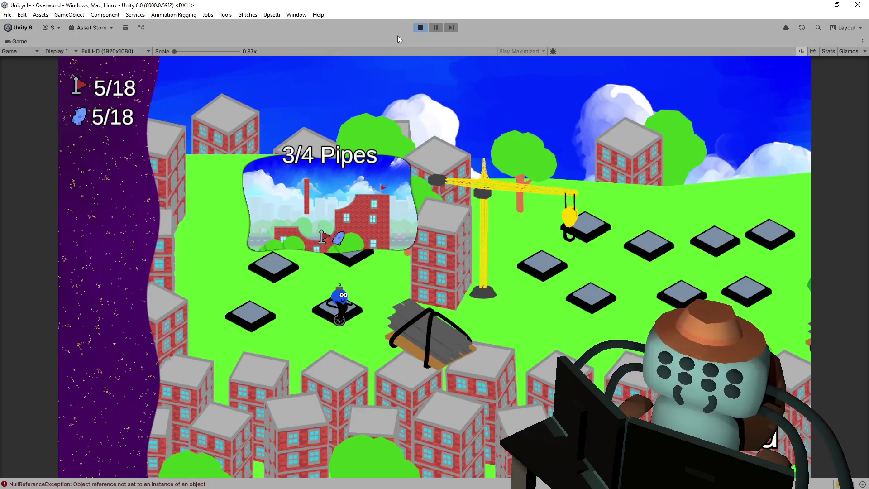
Stop and rerun the game, enter Tutoriapolis 1 (Leveltut01), and restart it after crashing near the flag
{"action": "left_click", "coordinate": [420, 28]}
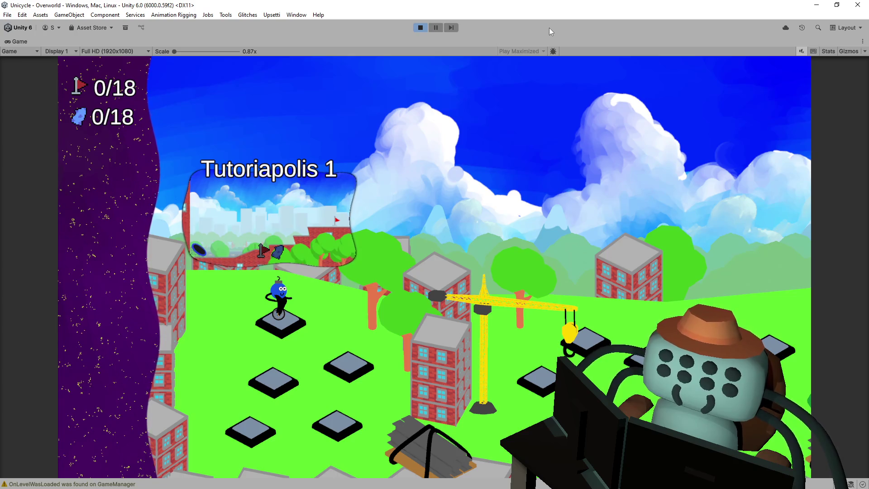
{"action": "key", "text": "Return"}
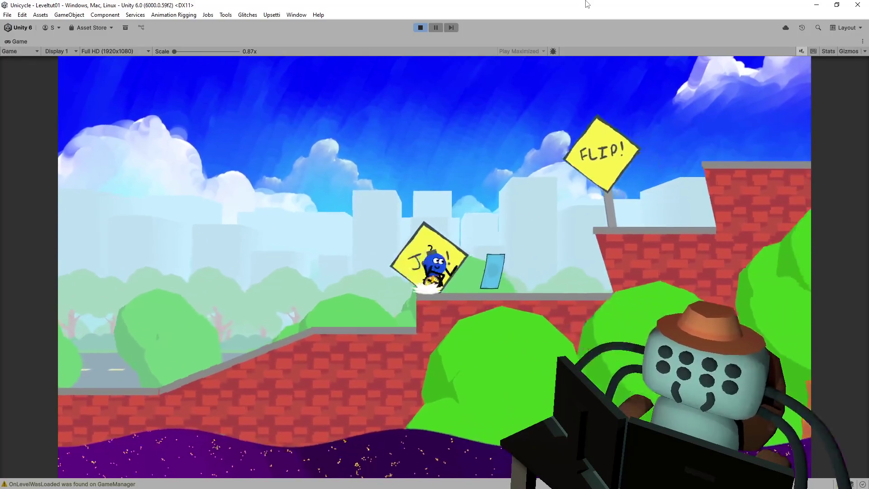
{"action": "key", "text": "r"}
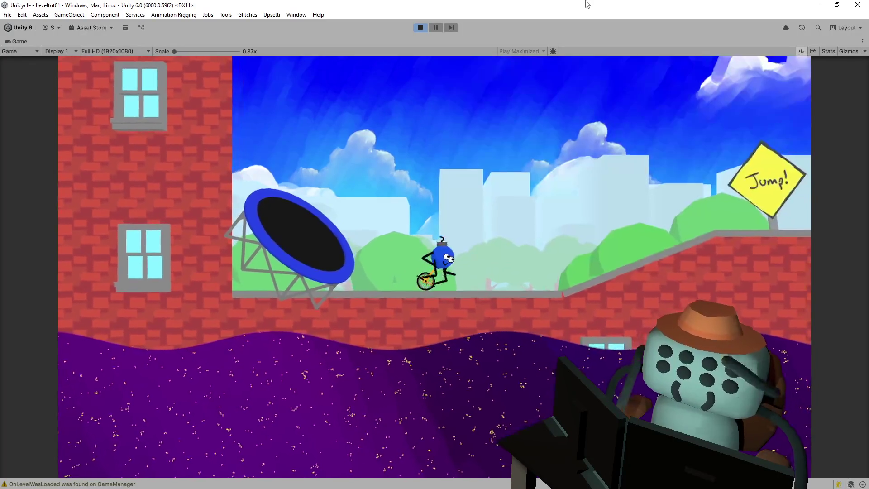